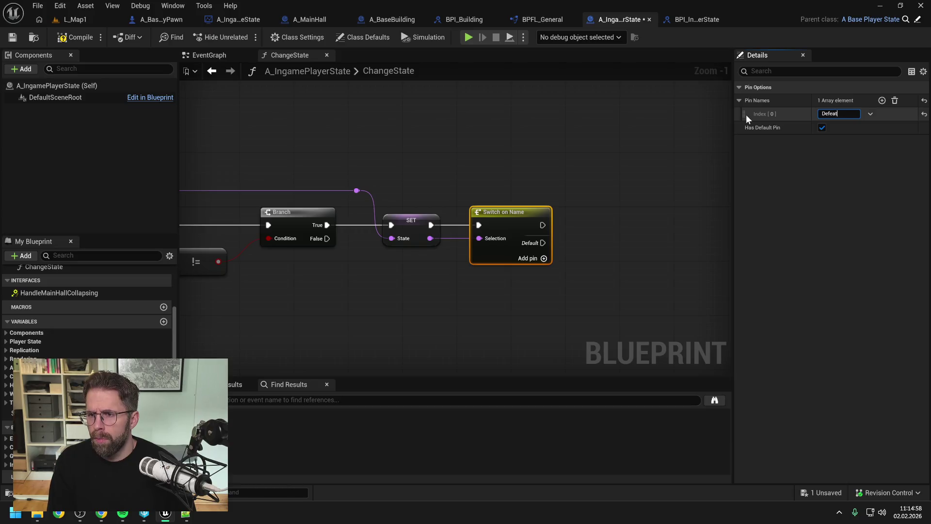
# Step: Confirm the Switch on Name pin 0 as Defeated and save the blueprint
pyautogui.press('Return')
pyautogui.hotkey('ctrl', 's')
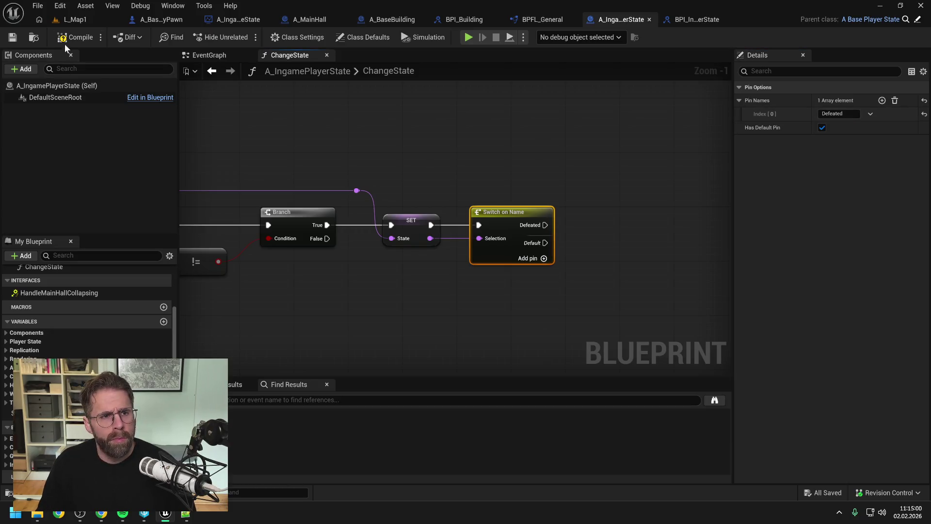
pyautogui.scroll(-2, 557, 180)
pyautogui.click(559, 181)
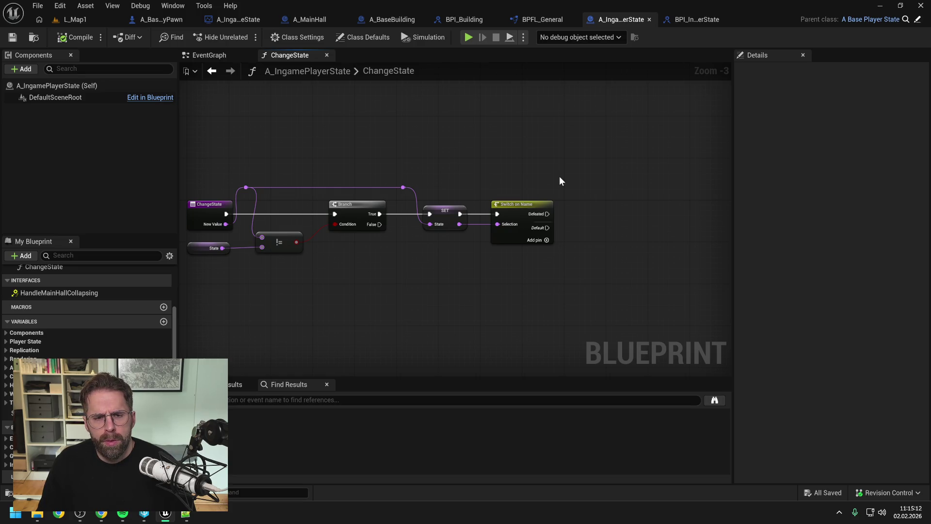
# Step: Add a second pin named Active above Defeated and save the blueprint
pyautogui.click(506, 237)
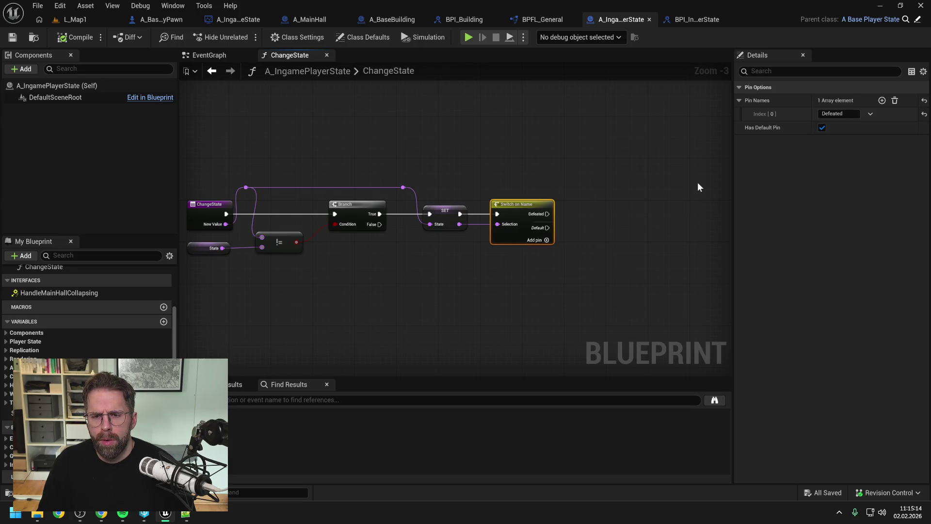
pyautogui.click(882, 100)
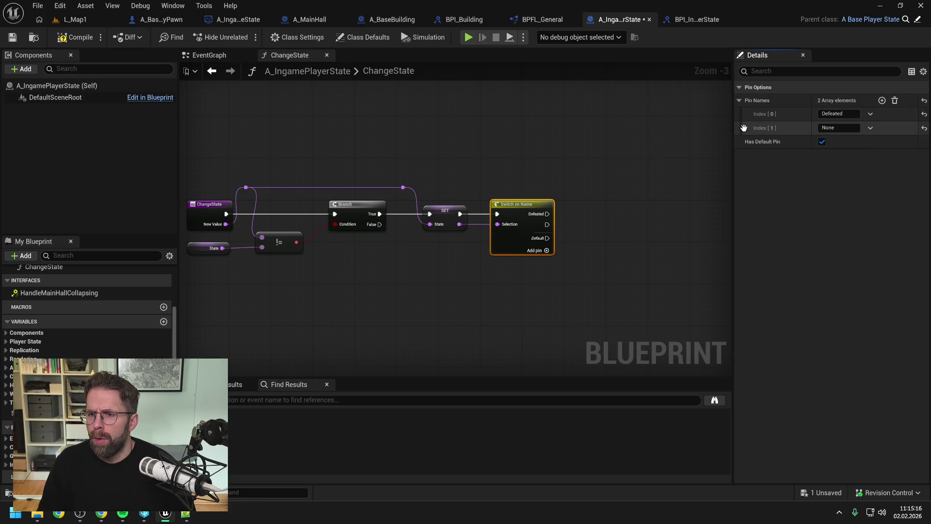
pyautogui.moveTo(743, 128)
pyautogui.mouseDown()
pyautogui.moveTo(609, 152)
pyautogui.moveTo(744, 113)
pyautogui.mouseUp()
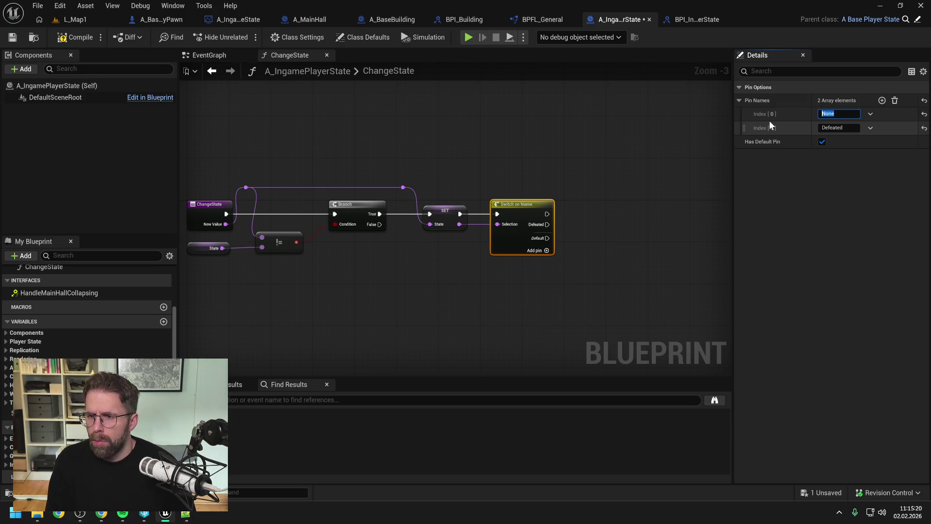
pyautogui.write('A')
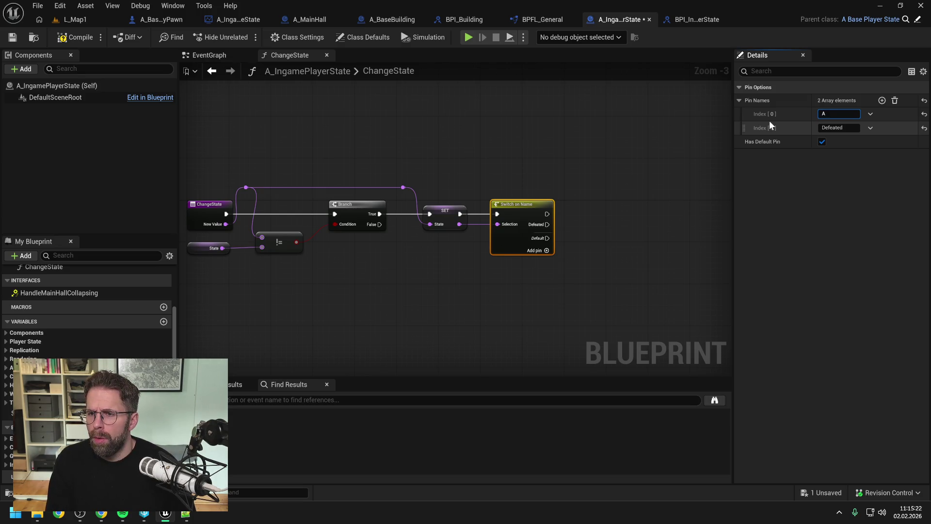
pyautogui.write('ctive')
pyautogui.press('Return')
pyautogui.hotkey('ctrl', 's')
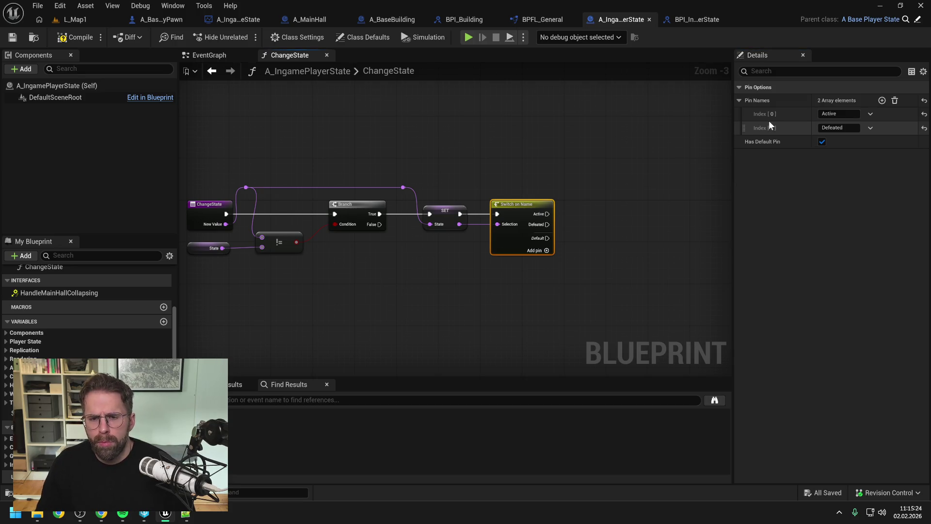
pyautogui.click(223, 54)
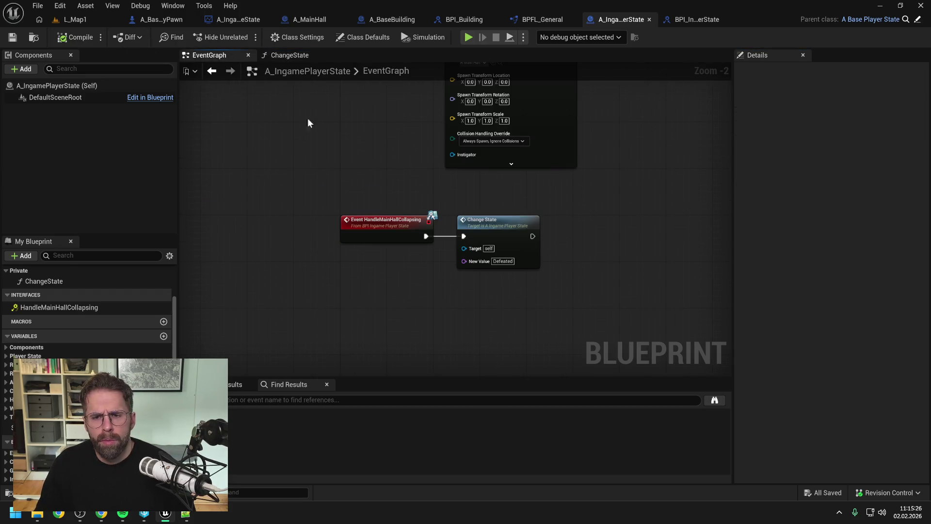
# Step: Add a Change State call wired after SpawnActor in the BeginPlay chain
pyautogui.moveTo(612, 226); pyautogui.dragTo(557, 298)
pyautogui.rightClick(584, 183)
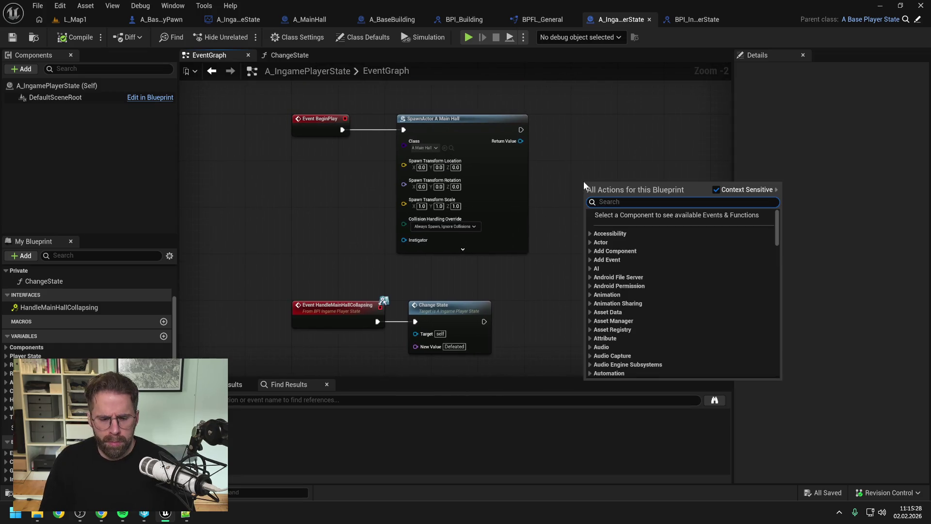
pyautogui.write('change state')
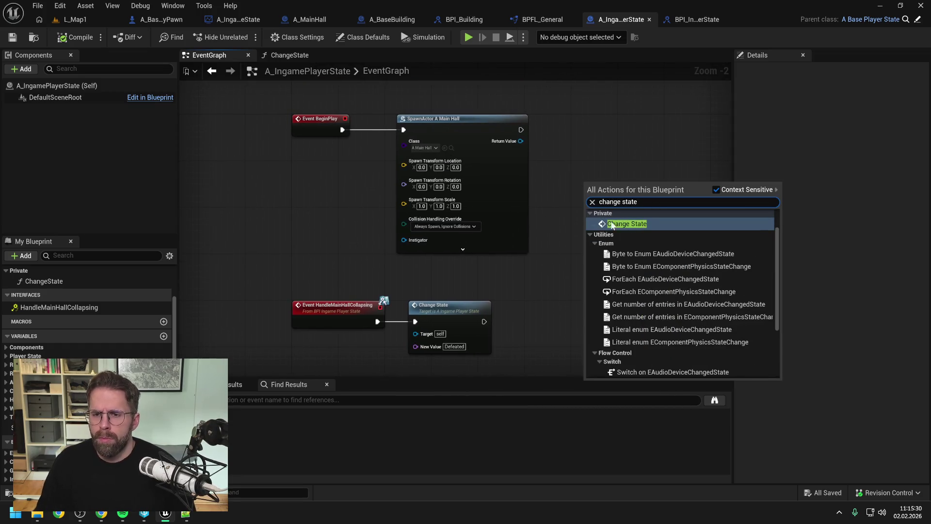
pyautogui.click(614, 224)
pyautogui.moveTo(617, 196); pyautogui.dragTo(596, 134)
pyautogui.moveTo(521, 129)
pyautogui.mouseDown()
pyautogui.moveTo(572, 139)
pyautogui.moveTo(588, 120)
pyautogui.mouseUp()
# Step: Set Change State's New Value to Active, save, and open the ChangeState function graph
pyautogui.click(607, 154)
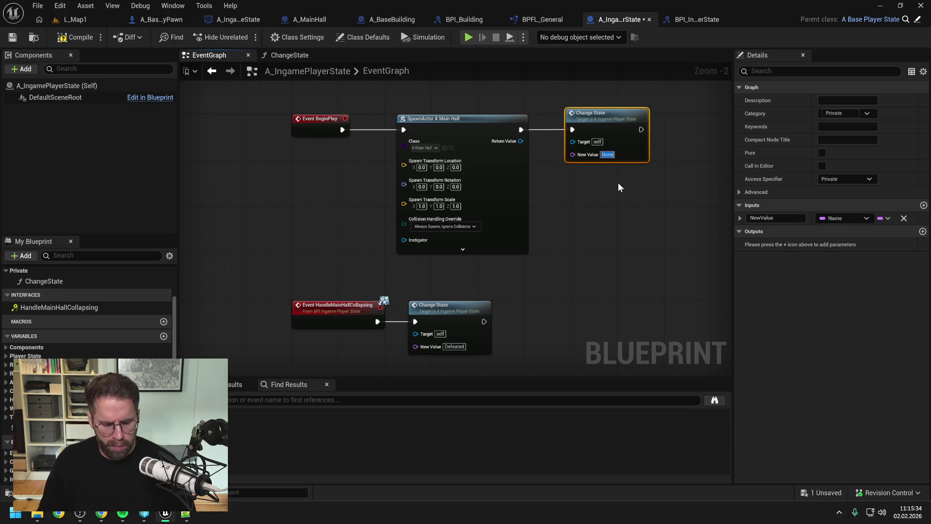
pyautogui.write('ctive')
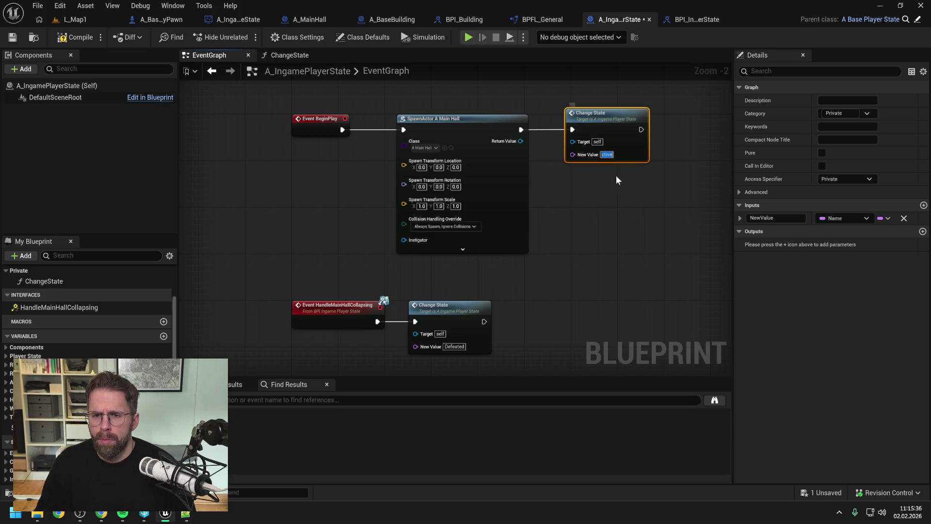
pyautogui.press('BackSpace')
pyautogui.press('BackSpace')
pyautogui.press('BackSpace')
pyautogui.write('ive')
pyautogui.press('Return')
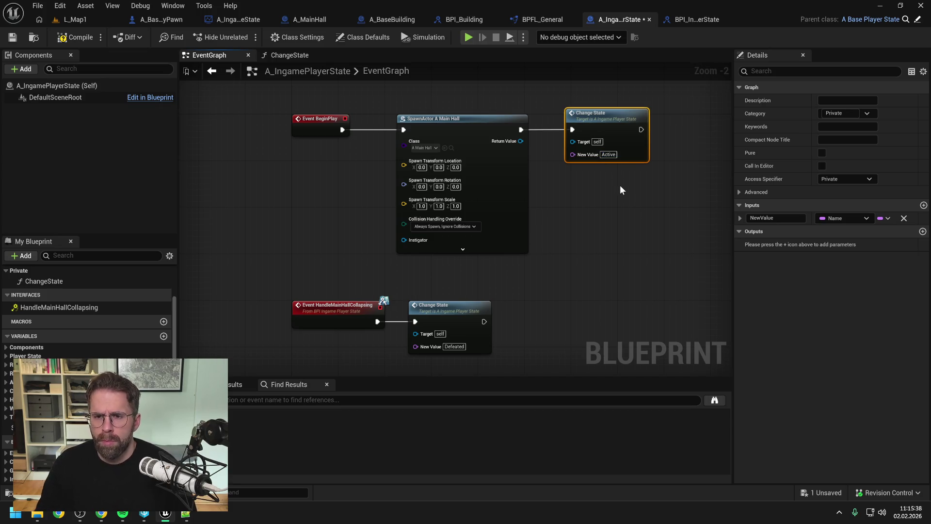
pyautogui.hotkey('ctrl', 's')
pyautogui.moveTo(562, 254); pyautogui.dragTo(555, 231)
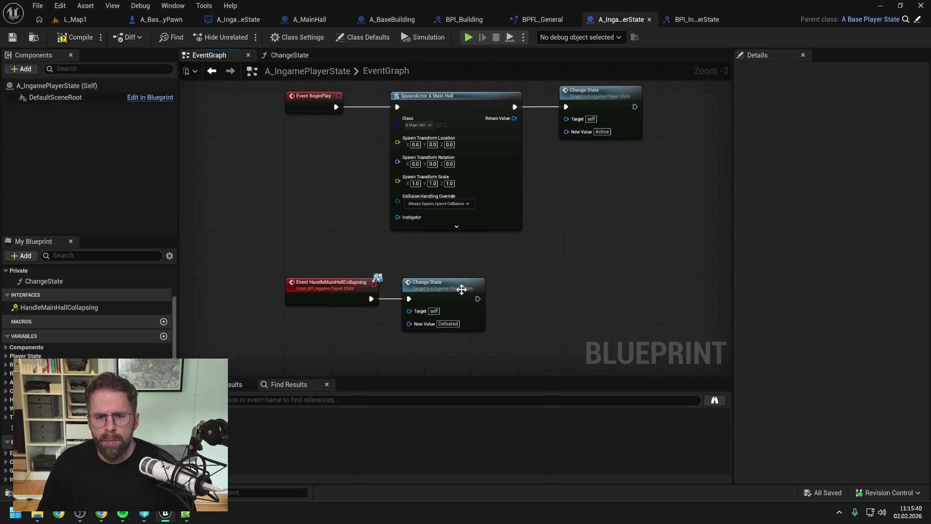
pyautogui.doubleClick(445, 291)
pyautogui.moveTo(513, 293); pyautogui.dragTo(452, 270)
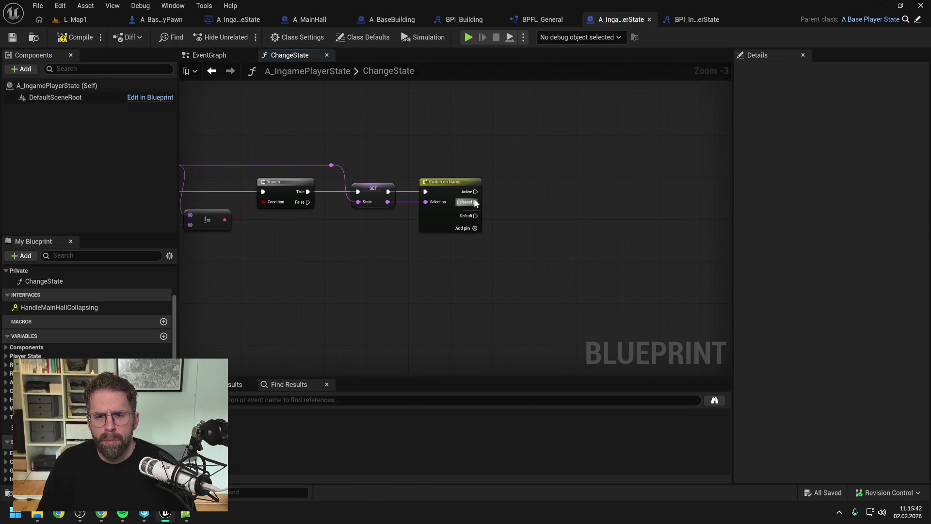
# Step: Compile the A_IngamePlayerState blueprint from the toolbar
pyautogui.click(101, 41)
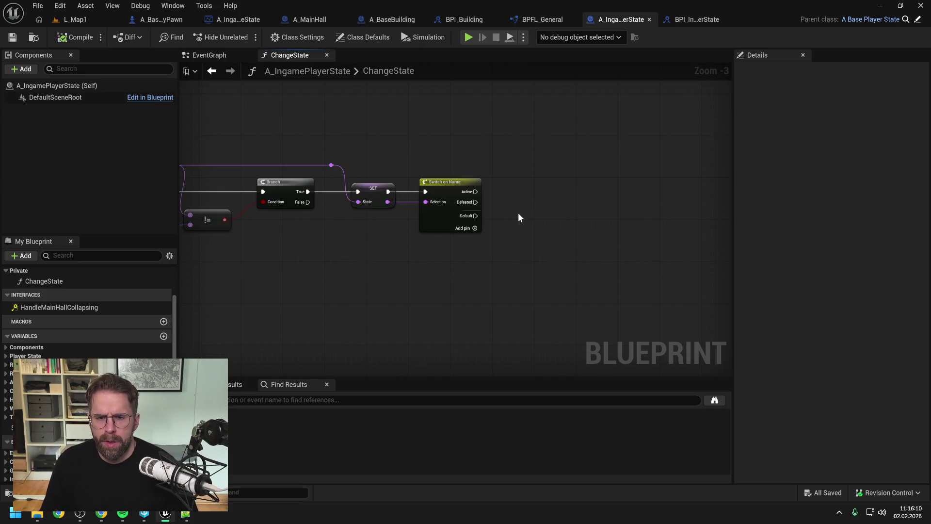
# Step: Place a Get My Player Controller node beside the Switch on Name node and save
pyautogui.rightClick(518, 213)
pyautogui.write('get my player')
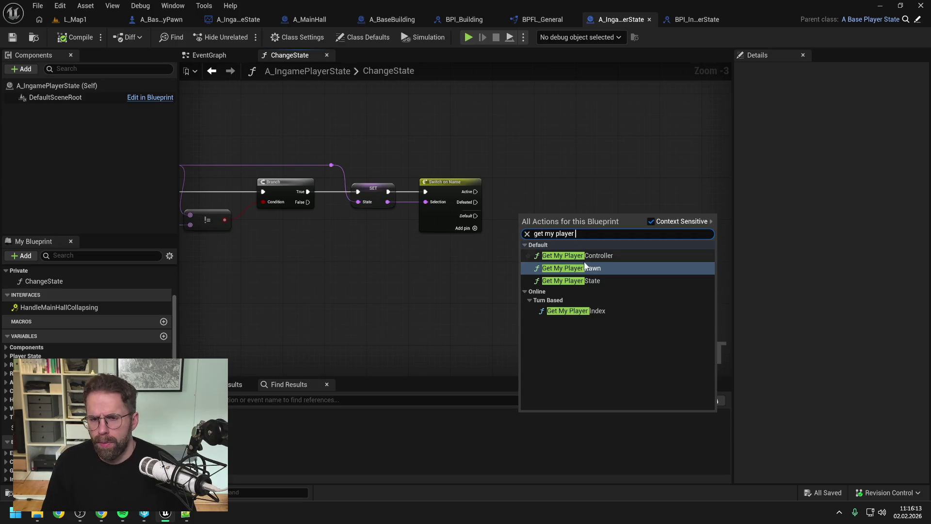
pyautogui.click(584, 257)
pyautogui.moveTo(560, 227); pyautogui.dragTo(561, 218)
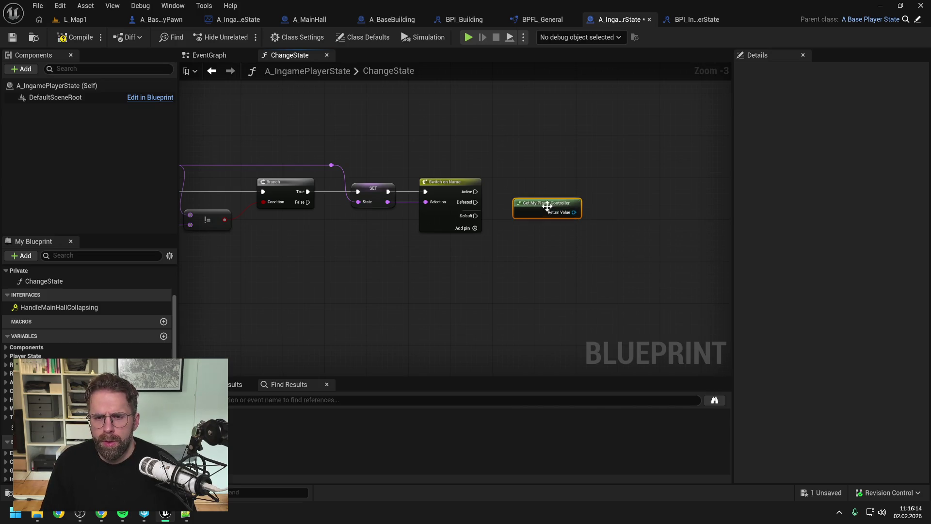
pyautogui.click(388, 141)
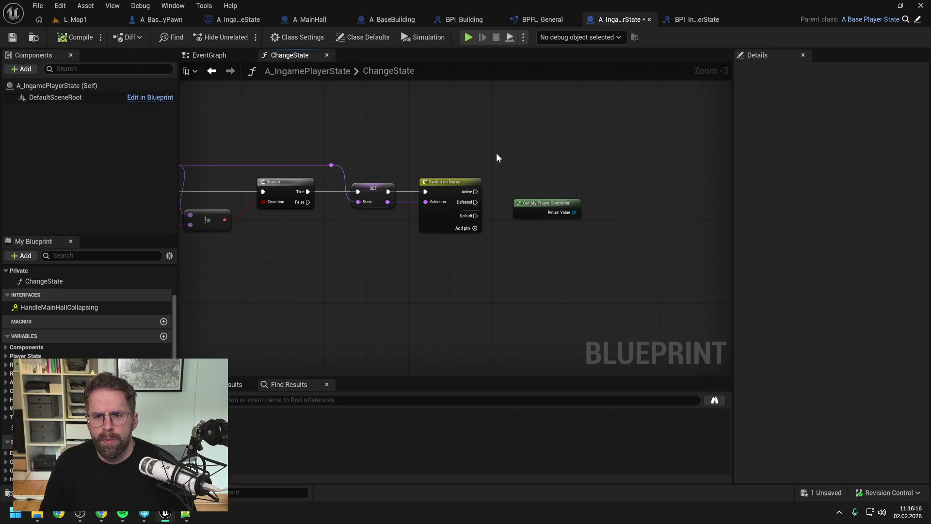
pyautogui.hotkey('ctrl', 's')
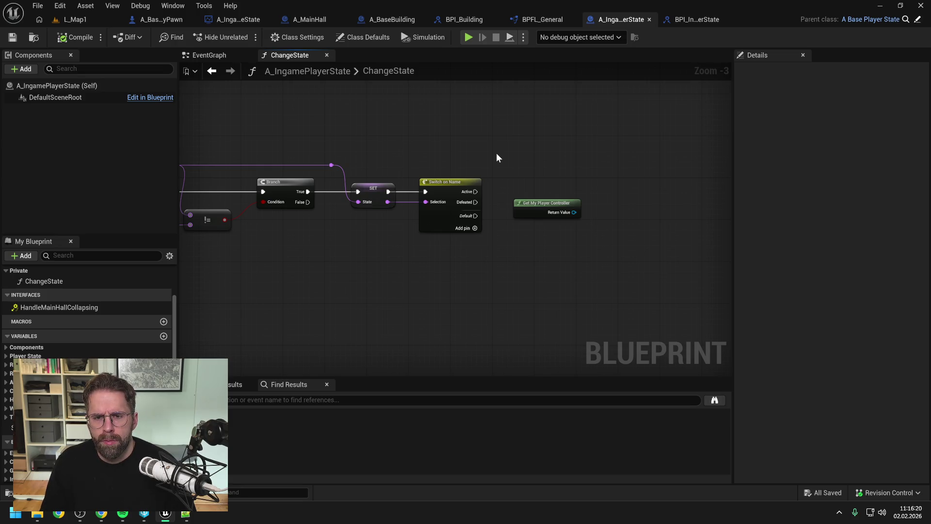
pyautogui.moveTo(496, 157)
pyautogui.mouseDown()
pyautogui.moveTo(651, 145)
pyautogui.moveTo(511, 148)
pyautogui.moveTo(557, 149)
pyautogui.moveTo(551, 155)
pyautogui.mouseUp()
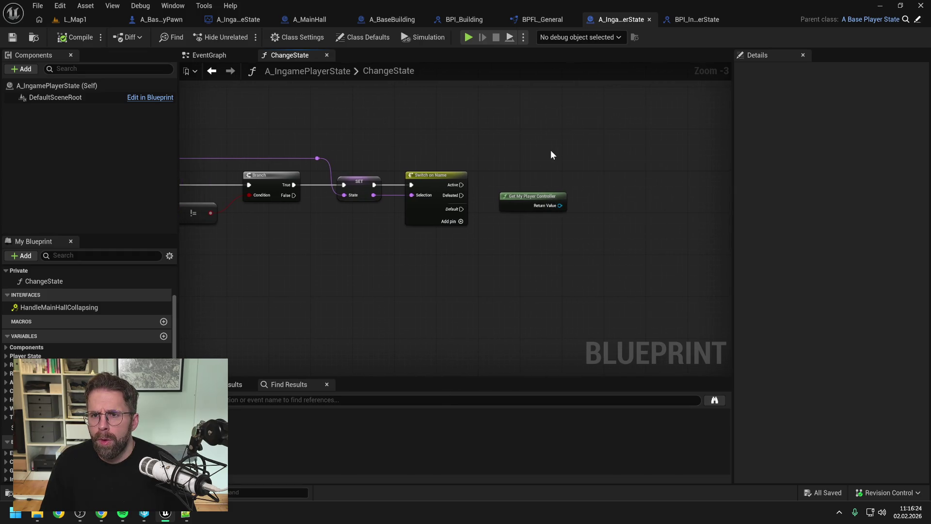
pyautogui.hotkey('ctrl', 'space')
# Step: Create a Blueprint Interface named BPI_IngamePlayerController in the Content folder and open it
pyautogui.write('playewrco')
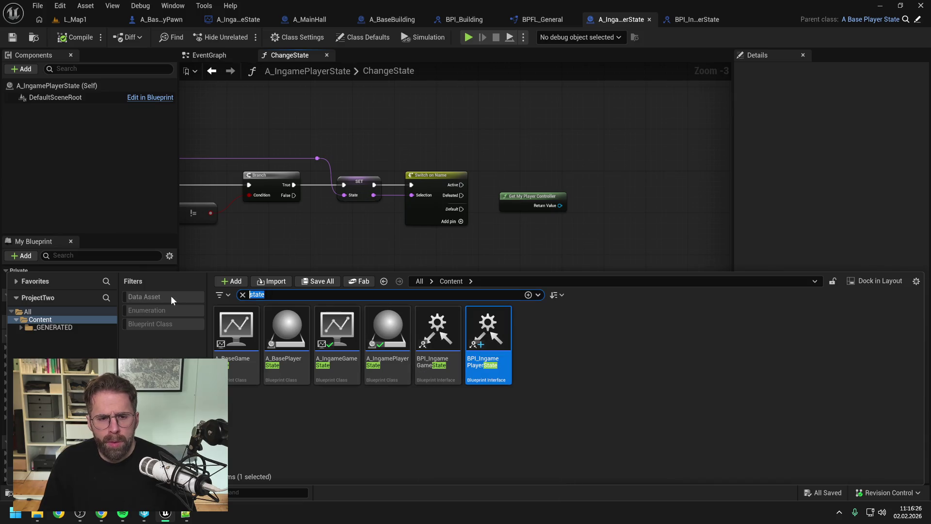
pyautogui.press('BackSpace')
pyautogui.press('BackSpace')
pyautogui.press('BackSpace')
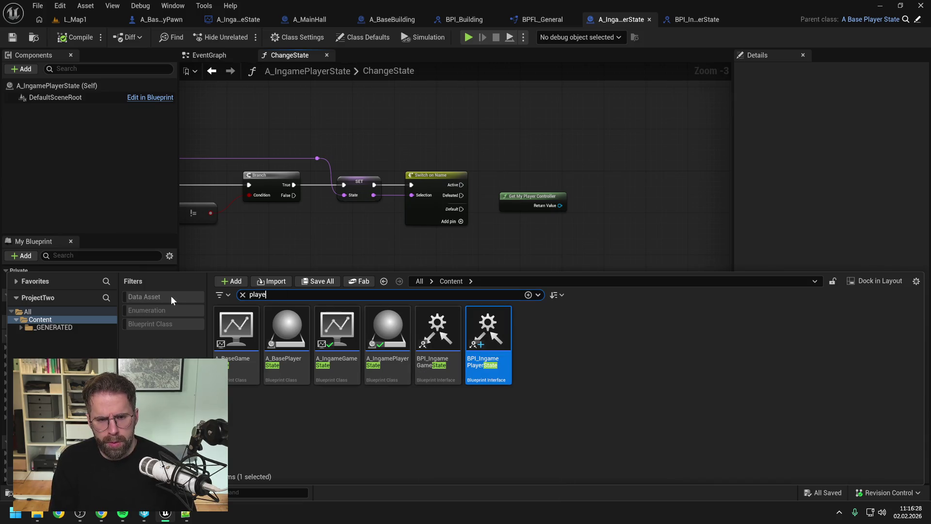
pyautogui.write('rcontr')
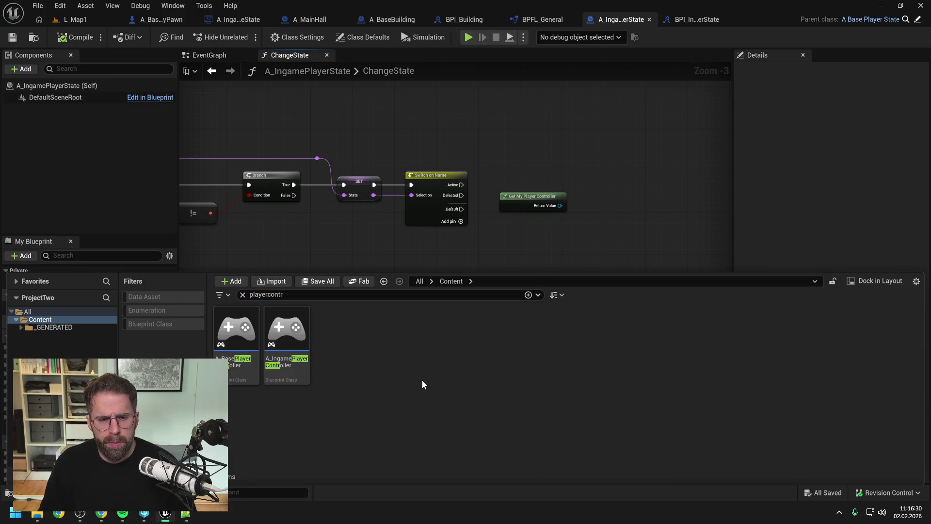
pyautogui.rightClick(422, 379)
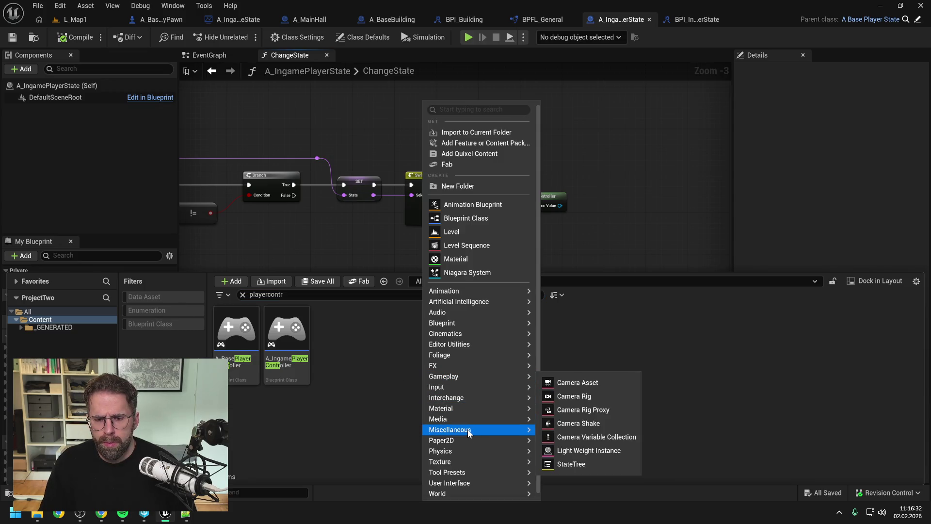
pyautogui.moveTo(469, 432)
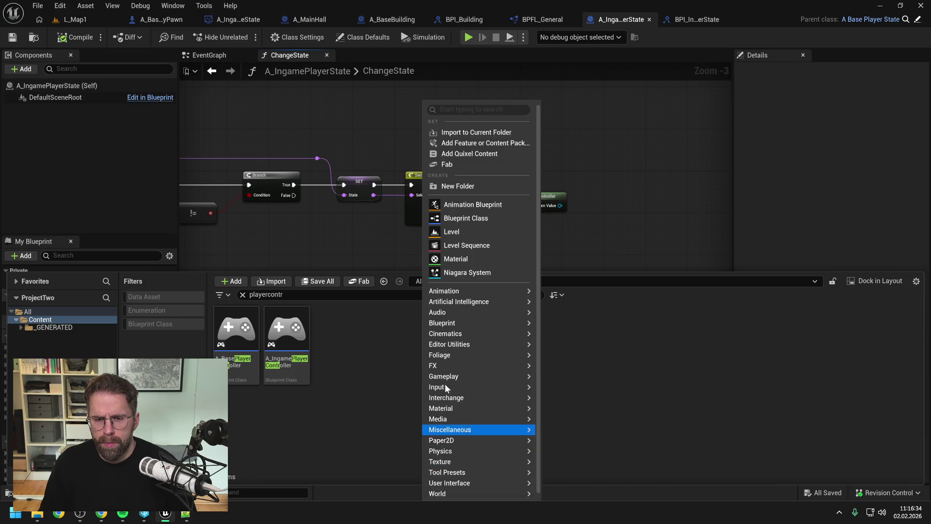
pyautogui.moveTo(461, 326)
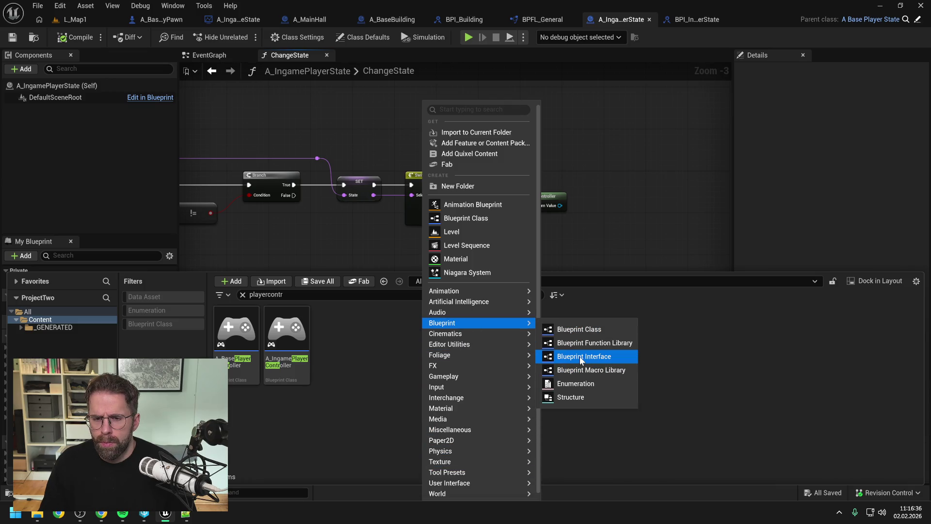
pyautogui.click(580, 356)
pyautogui.write('BPI_')
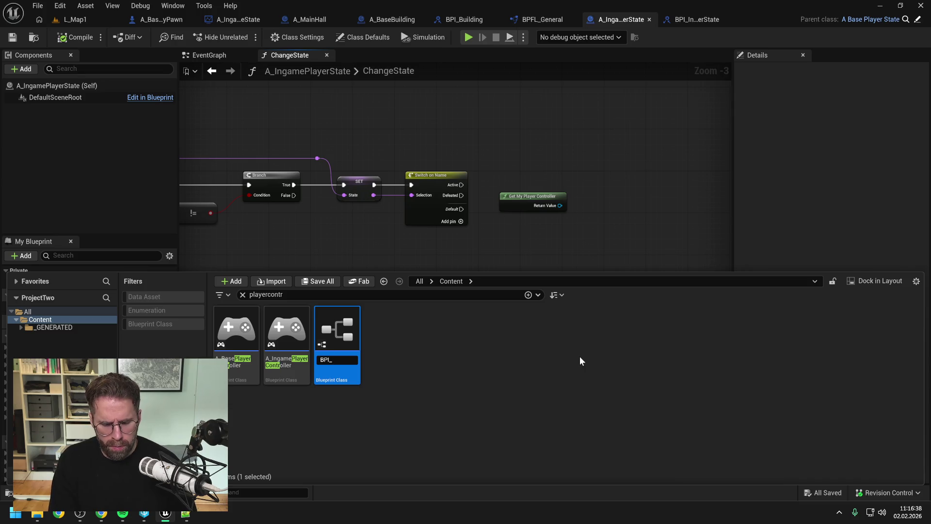
pyautogui.write('IngamePlay')
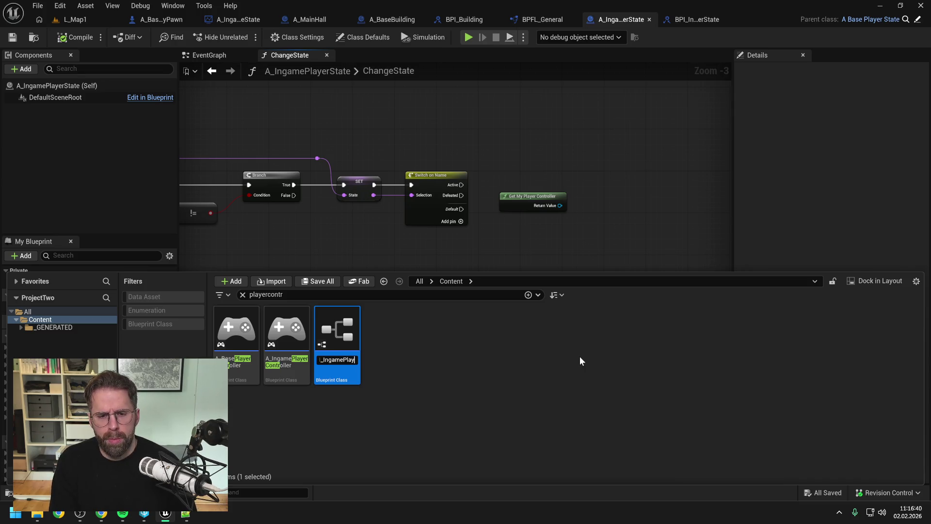
pyautogui.write('erController')
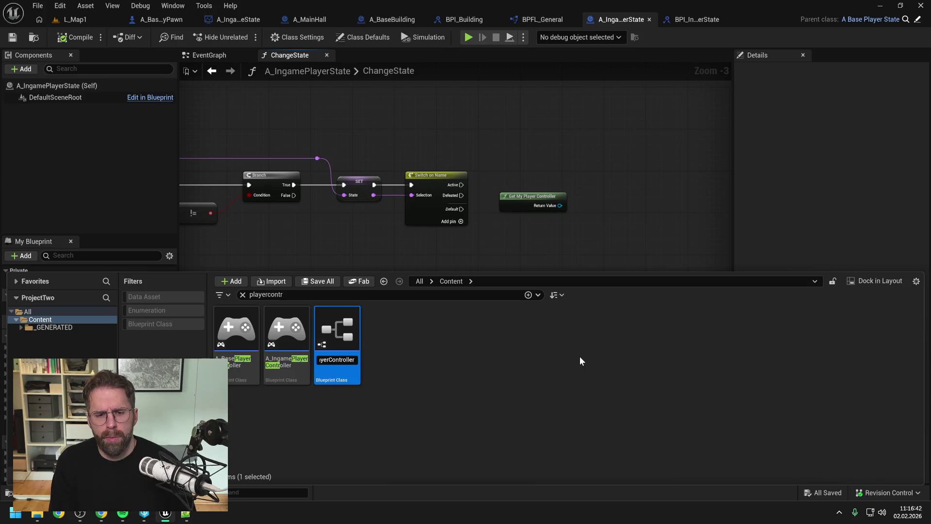
pyautogui.press('Return')
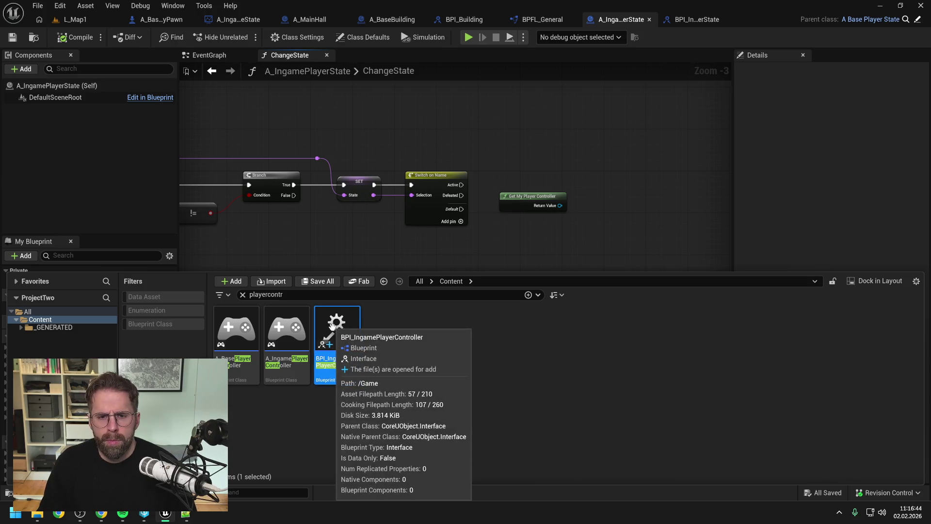
pyautogui.doubleClick(337, 339)
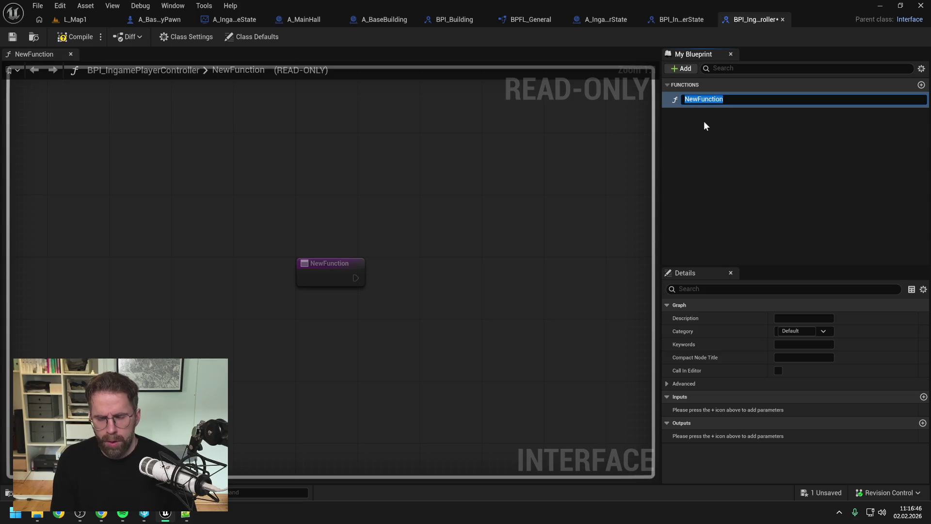
# Step: Rename the interface function to HandlePlayerDefeatedOnPlayerController and save the interface
pyautogui.write('HandlePlayerDe')
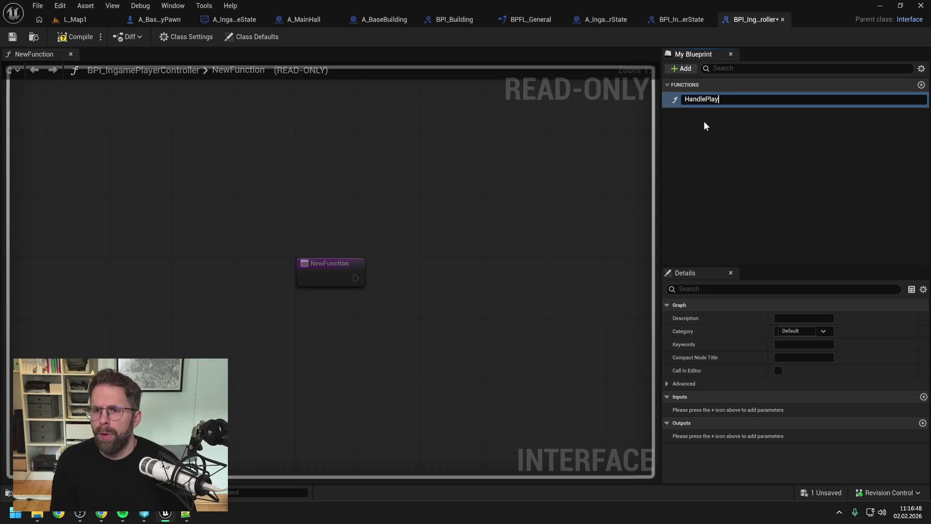
pyautogui.write('feated')
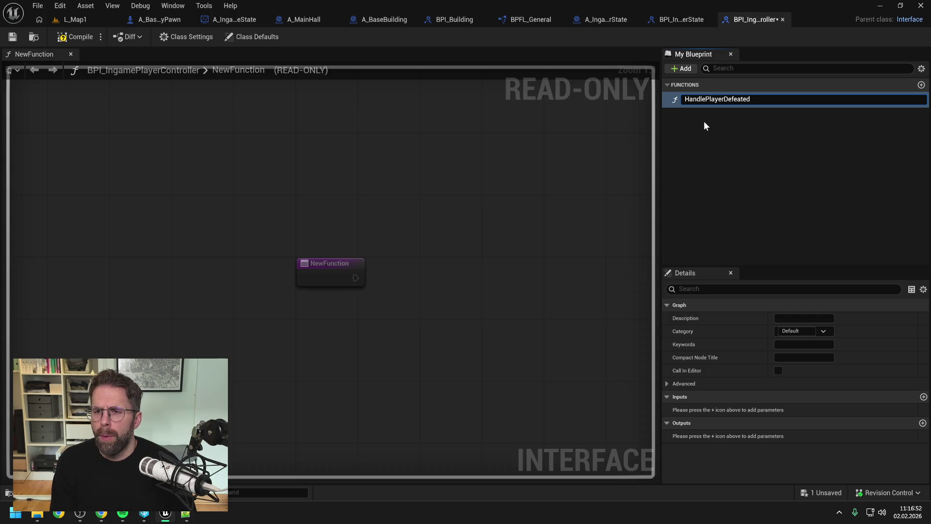
pyautogui.write('O')
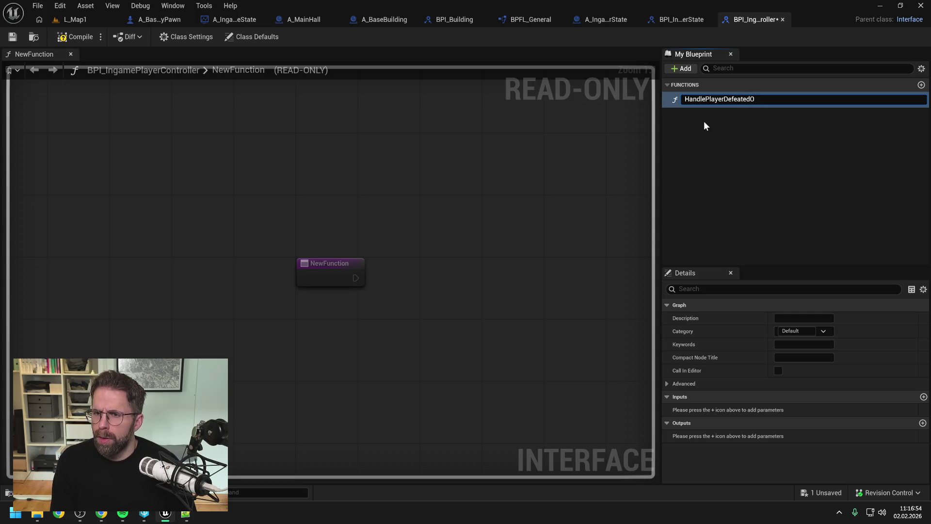
pyautogui.write('nPlayerController')
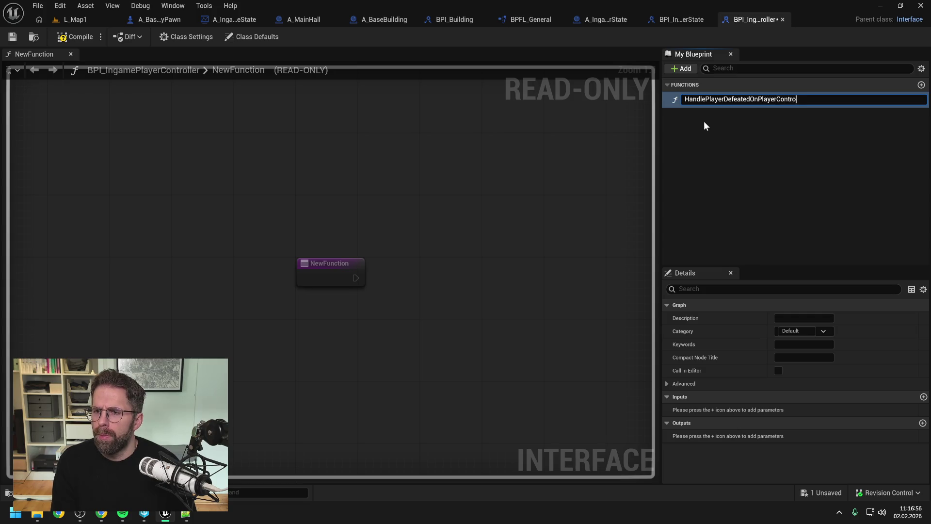
pyautogui.press('Return')
pyautogui.hotkey('ctrl', 's')
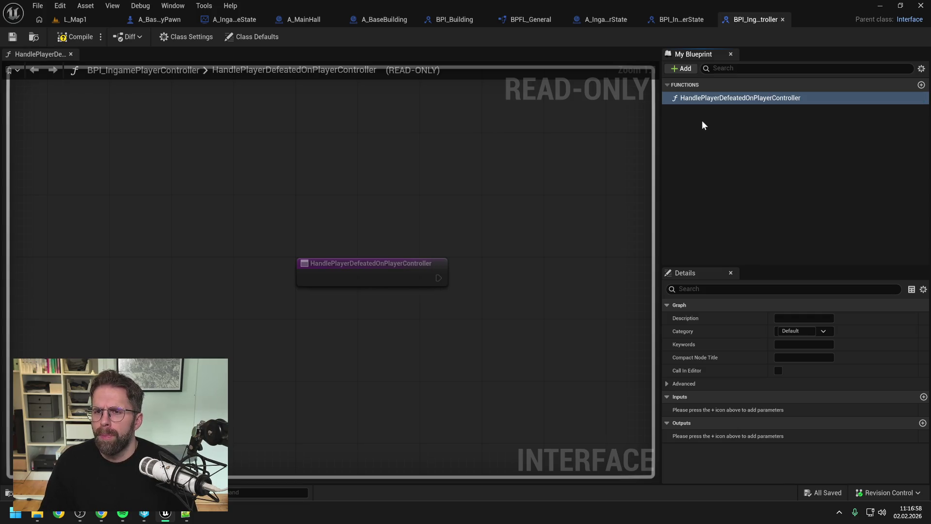
pyautogui.click(684, 22)
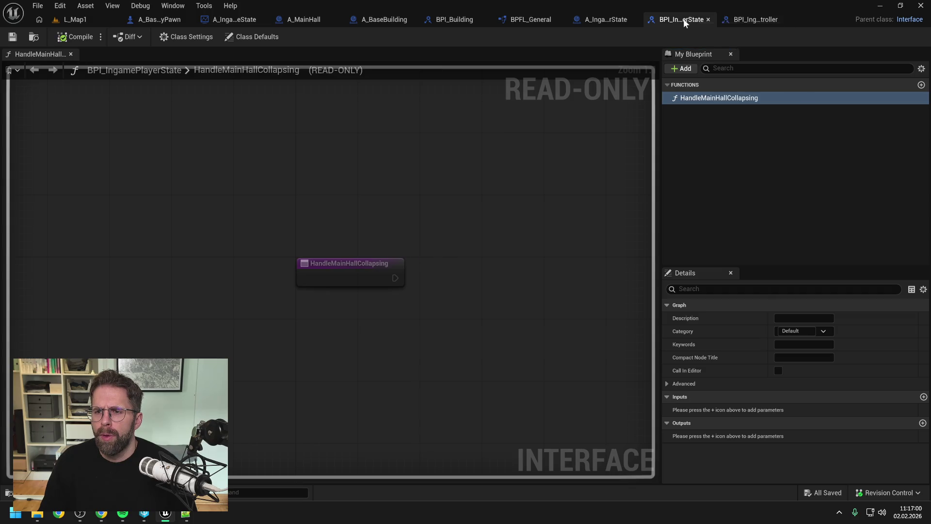
# Step: Rename HandleMainHallCollapsing to HandleMainHallCollapsingOnPlayerState in BPI_IngamePlayerState
pyautogui.click(717, 99)
pyautogui.press('F2')
pyautogui.press('End')
pyautogui.write('OnPlaye')
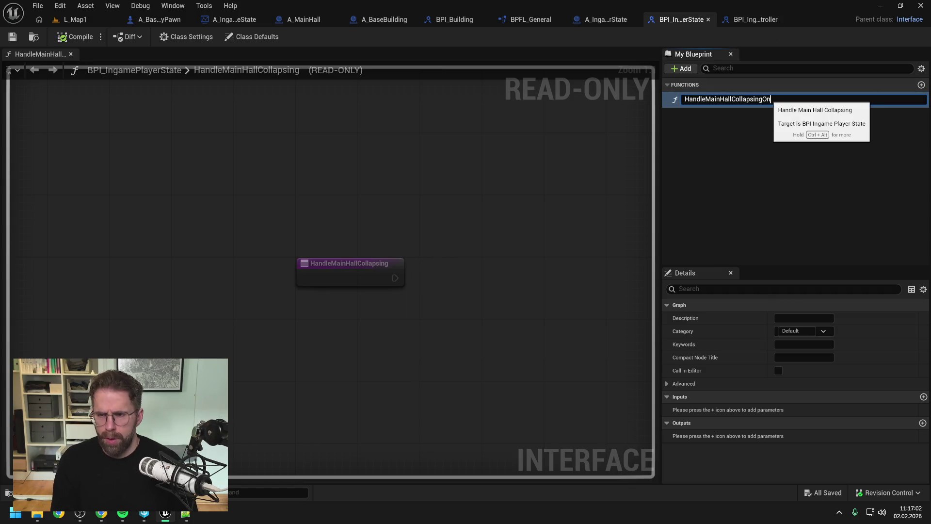
pyautogui.write('rState')
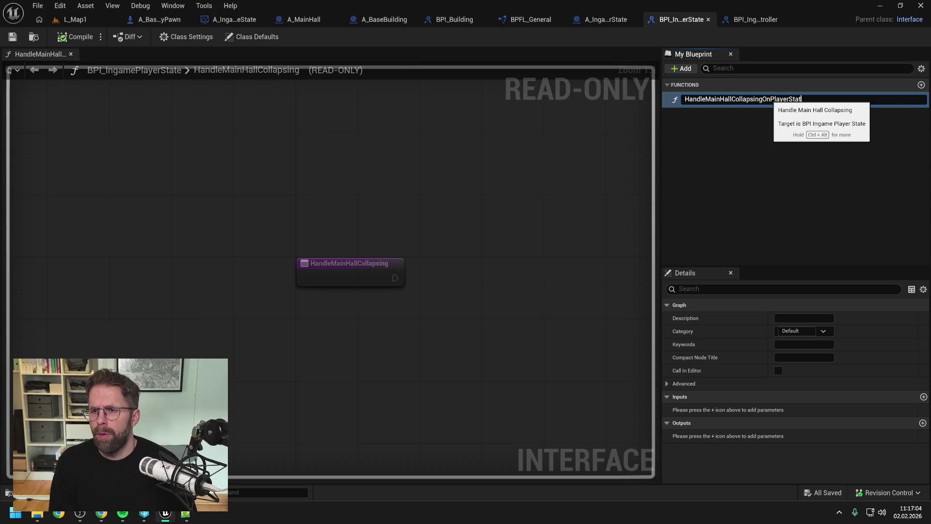
pyautogui.press('Return')
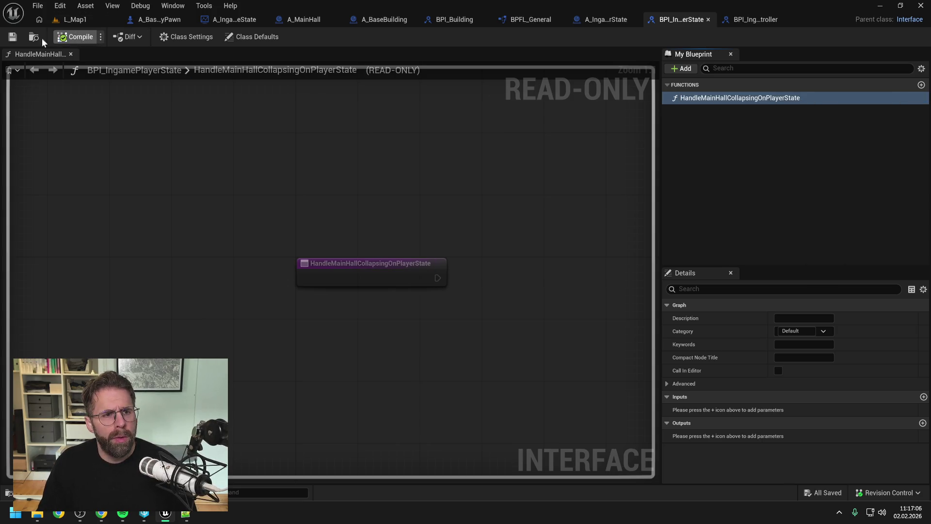
# Step: Compile the BPI_IngamePlayerController interface
pyautogui.click(612, 20)
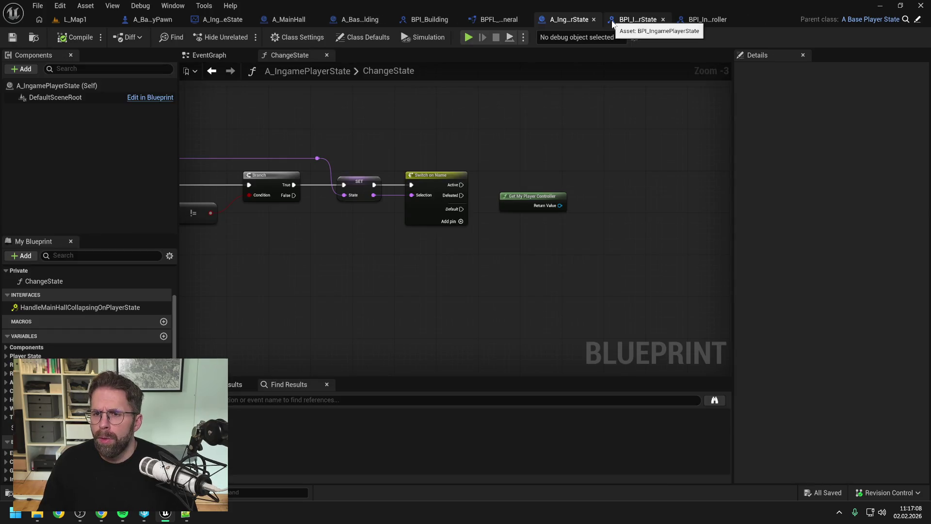
pyautogui.click(647, 19)
pyautogui.click(760, 22)
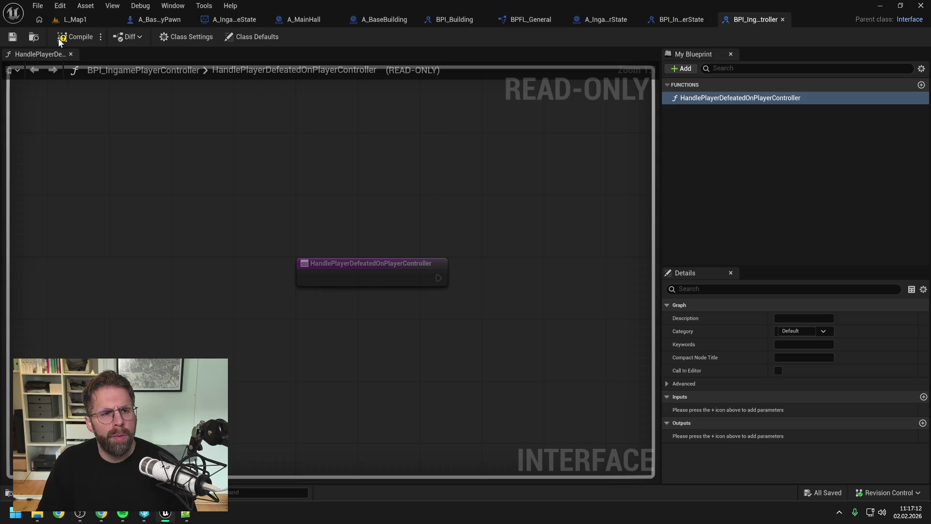
pyautogui.click(75, 37)
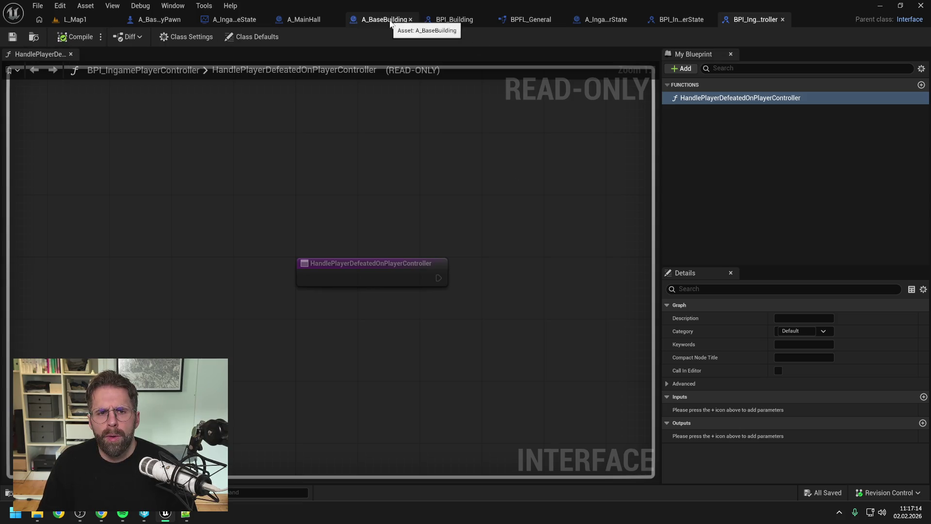
pyautogui.click(310, 19)
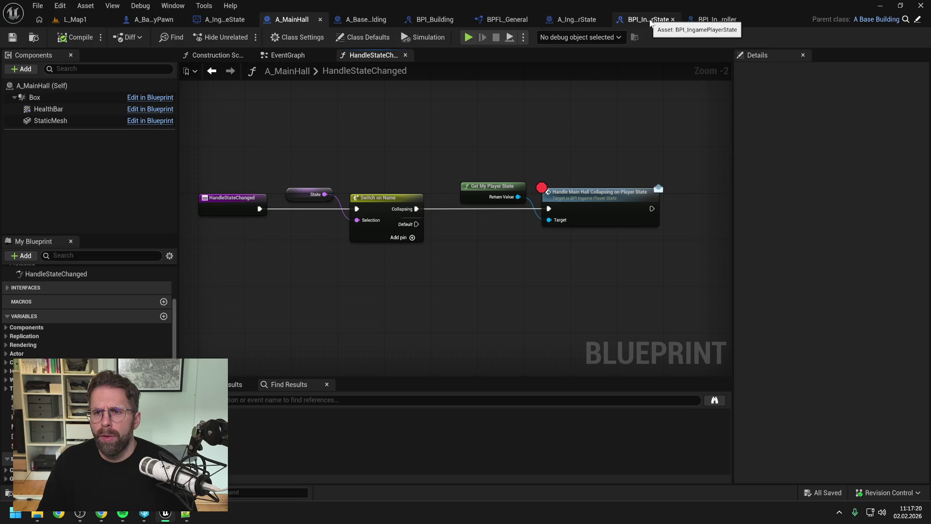
# Step: Run ChangeState's Defeated output into Handle Player Defeated on Player Controller on Get My Player Controller
pyautogui.click(563, 19)
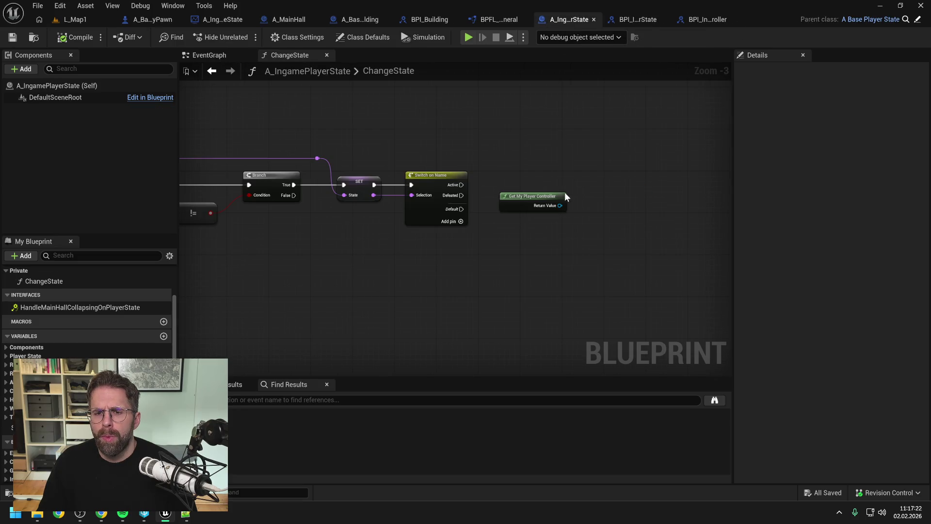
pyautogui.moveTo(559, 205); pyautogui.dragTo(584, 219)
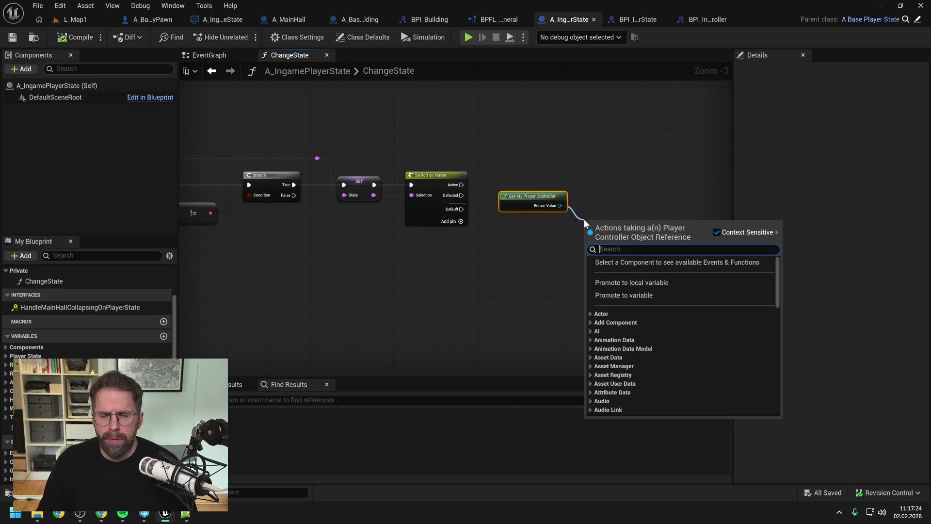
pyautogui.write('handle ')
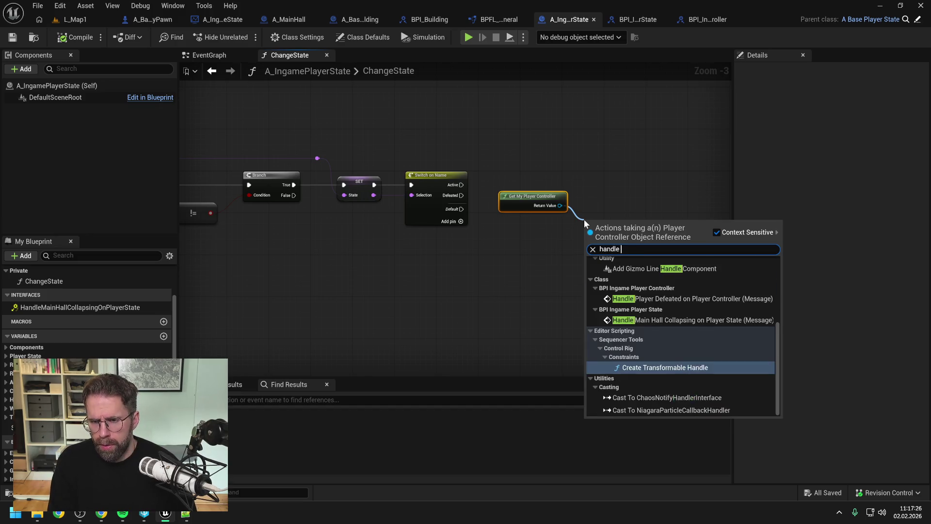
pyautogui.write('player de')
pyautogui.press('Return')
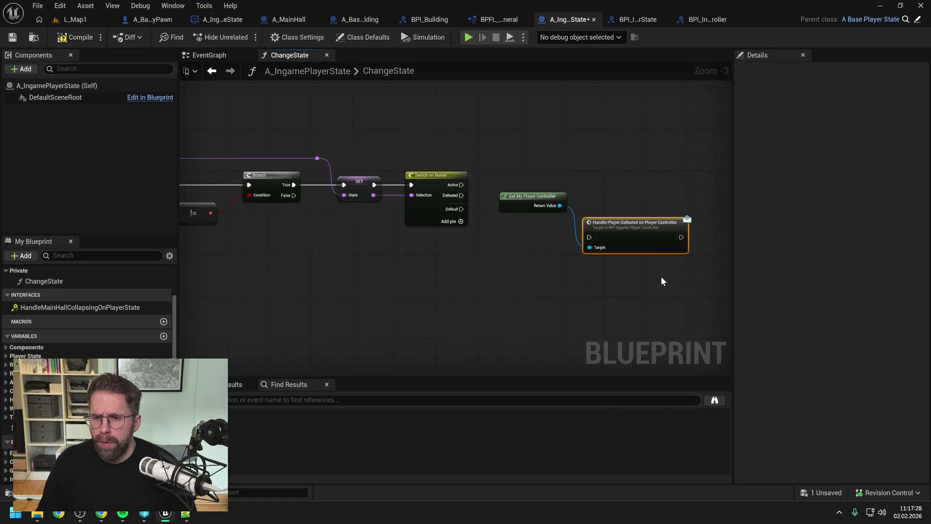
pyautogui.moveTo(461, 195)
pyautogui.mouseDown()
pyautogui.moveTo(590, 242)
pyautogui.moveTo(628, 179)
pyautogui.mouseUp()
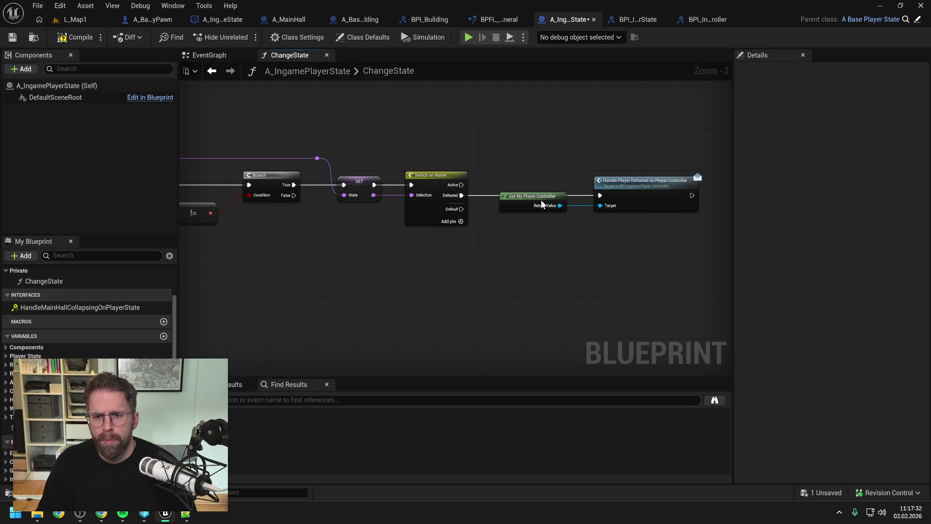
pyautogui.moveTo(542, 204); pyautogui.dragTo(548, 183)
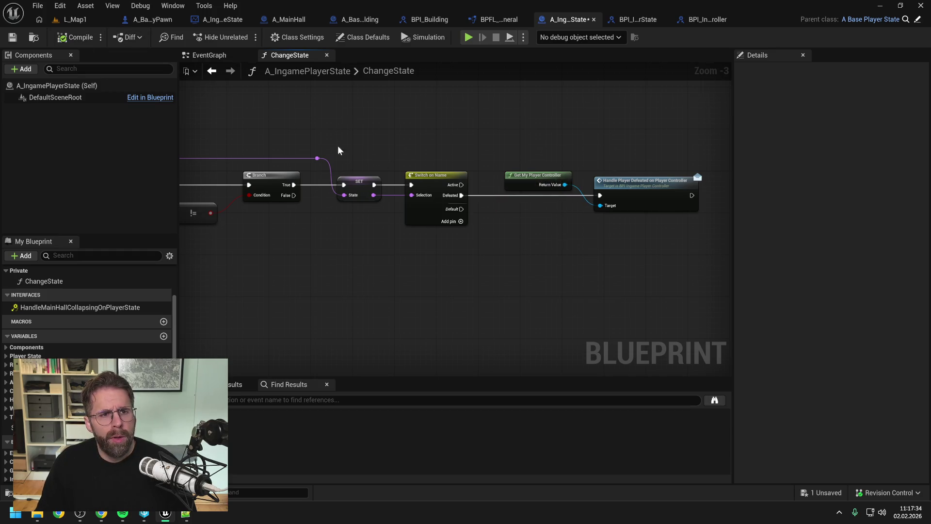
# Step: Save the blueprint and search the Content Drawer for 'ingameplayercon'
pyautogui.hotkey('ctrl', 's')
pyautogui.hotkey('ctrl', 'space')
pyautogui.write('in')
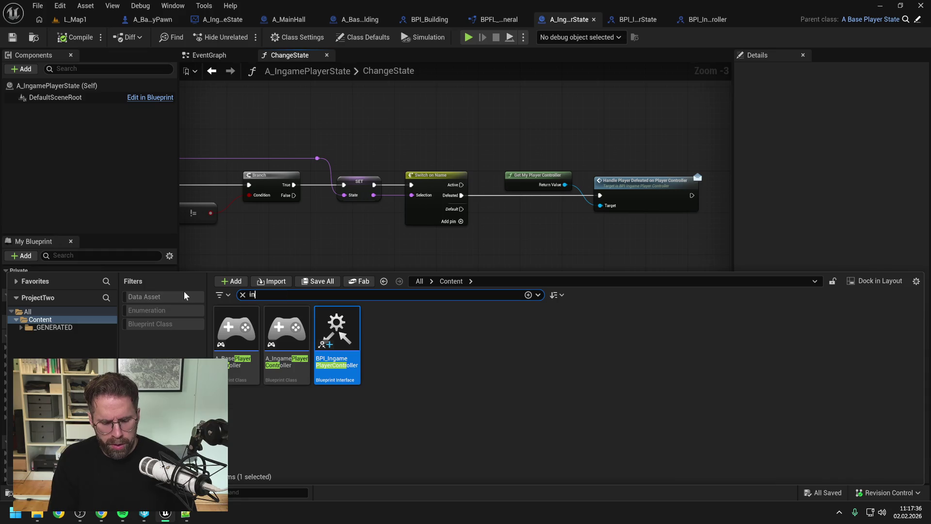
pyautogui.write('gameplayercon')
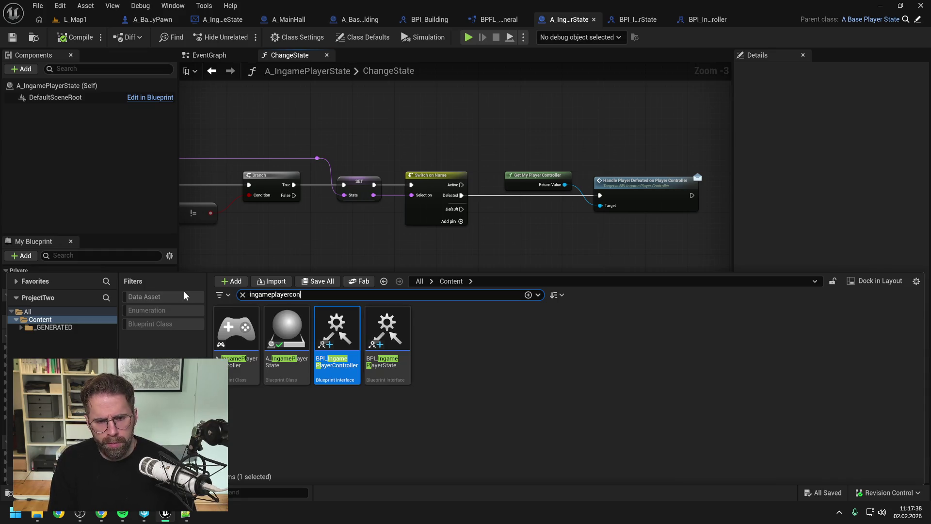
# Step: Open A_IngamePlayerController and add BPI_IngamePlayerController to its implemented interfaces
pyautogui.doubleClick(240, 332)
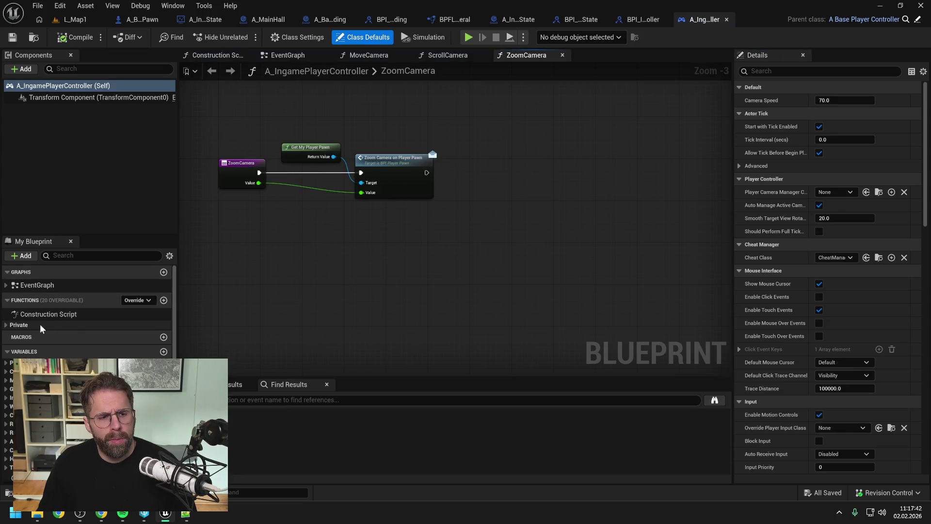
pyautogui.click(297, 38)
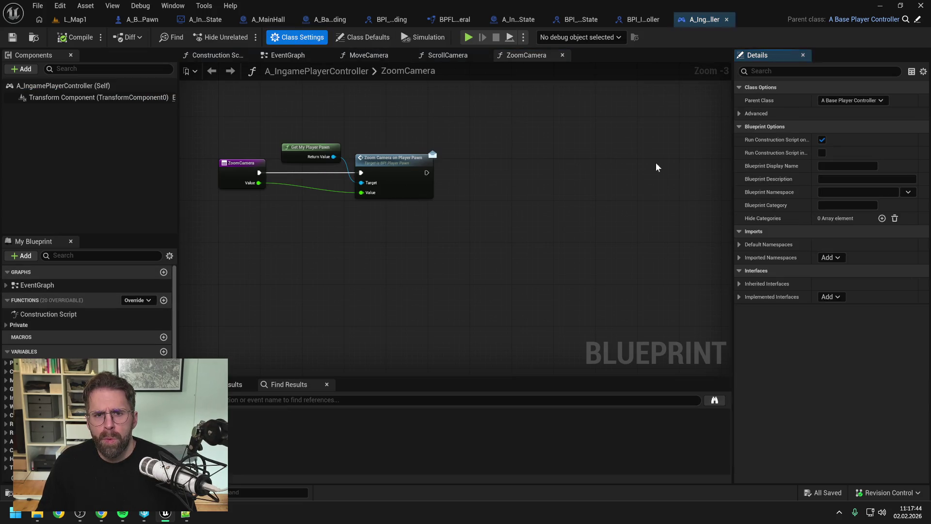
pyautogui.click(829, 297)
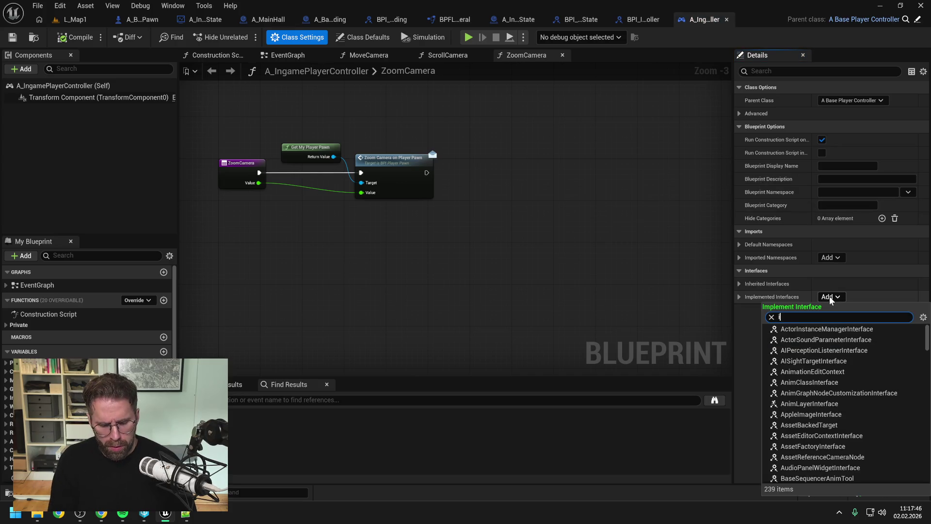
pyautogui.write('ingameplay')
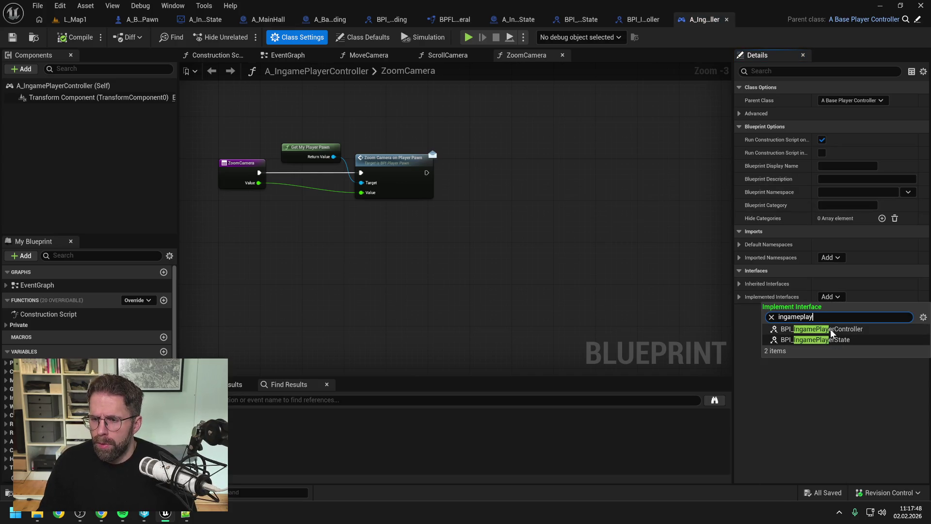
pyautogui.click(830, 332)
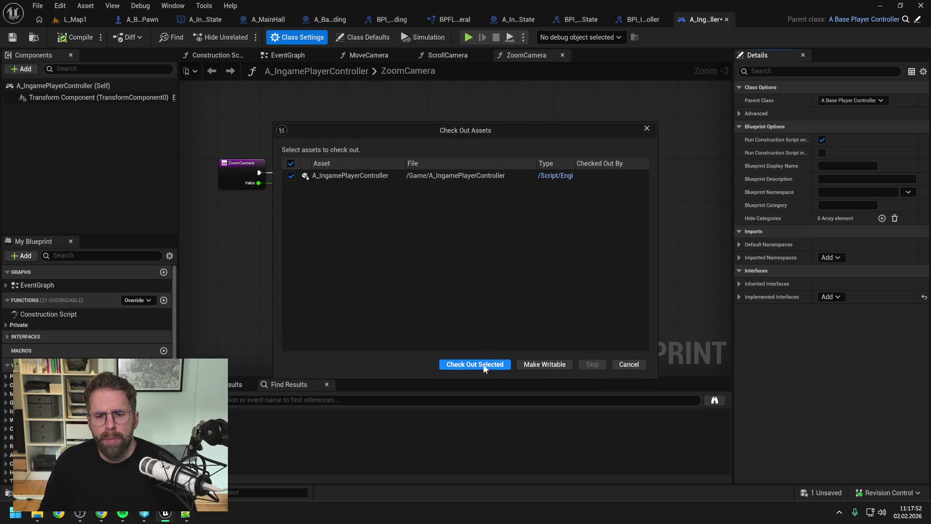
# Step: Check out the player controller asset and close all open graph tabs
pyautogui.click(474, 357)
pyautogui.rightClick(539, 58)
pyautogui.click(574, 119)
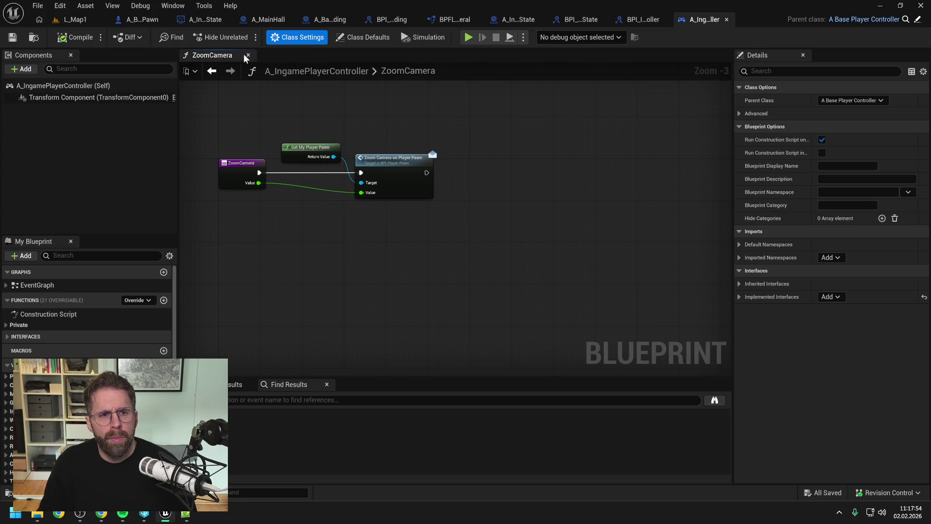
pyautogui.click(250, 56)
# Step: Add the HandlePlayerDefeatedOnPlayerController event to the EventGraph, then compile and save
pyautogui.click(27, 336)
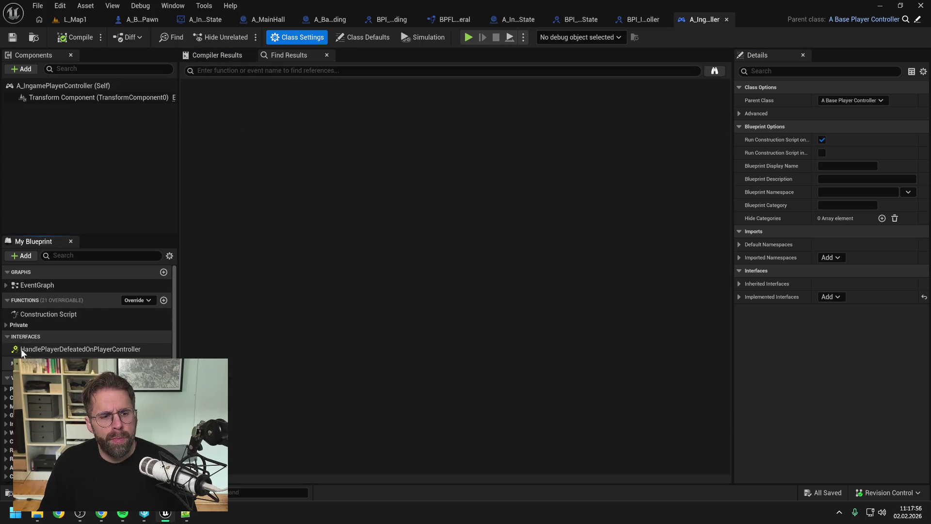
pyautogui.doubleClick(30, 349)
pyautogui.scroll(-3, 568, 271)
pyautogui.moveTo(569, 271); pyautogui.dragTo(480, 266)
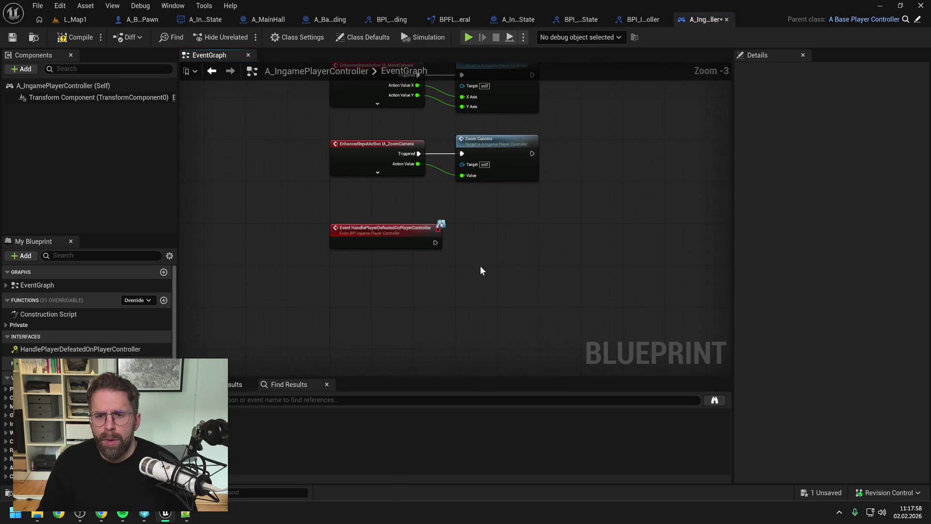
pyautogui.click(79, 42)
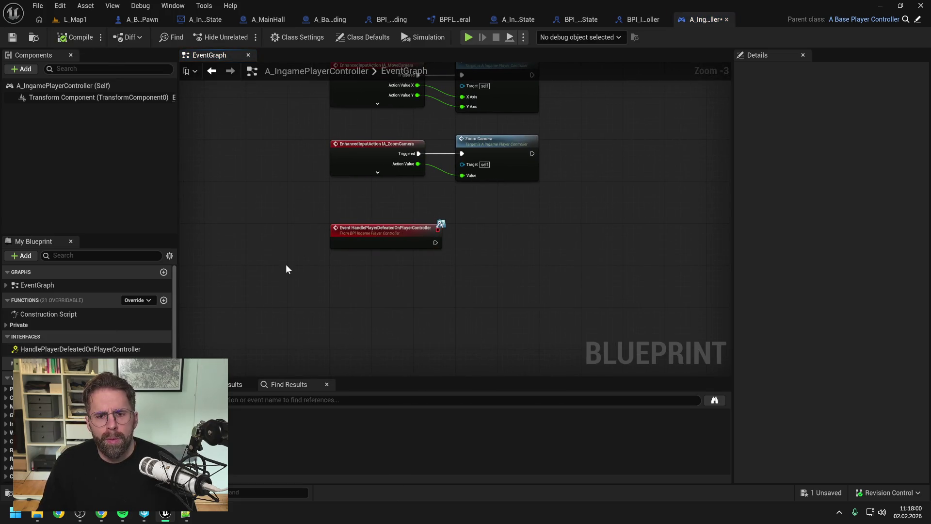
pyautogui.hotkey('ctrl', 's')
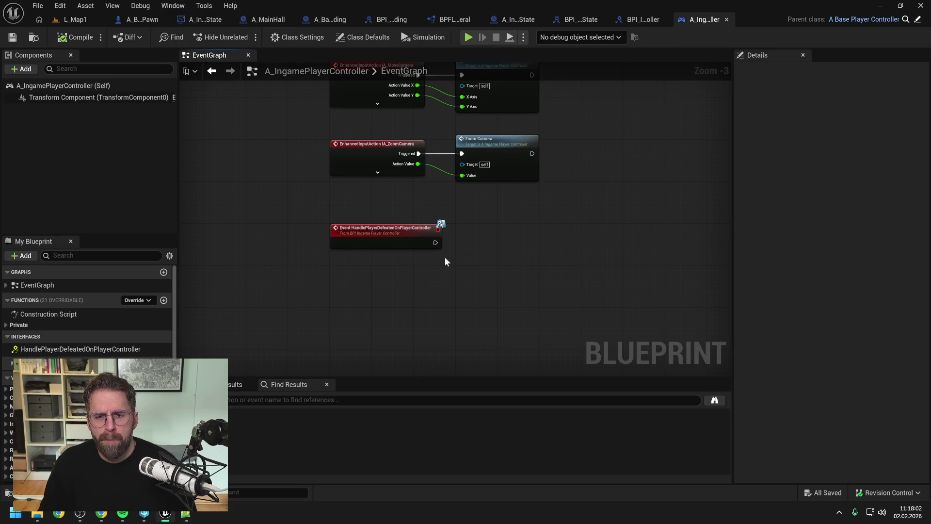
pyautogui.scroll(1, 481, 244)
pyautogui.moveTo(388, 233); pyautogui.dragTo(393, 243)
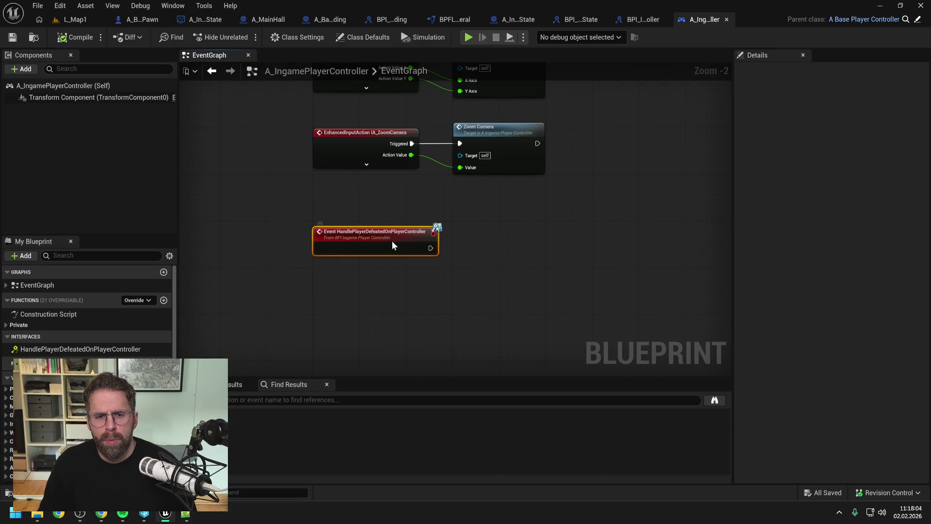
pyautogui.click(502, 249)
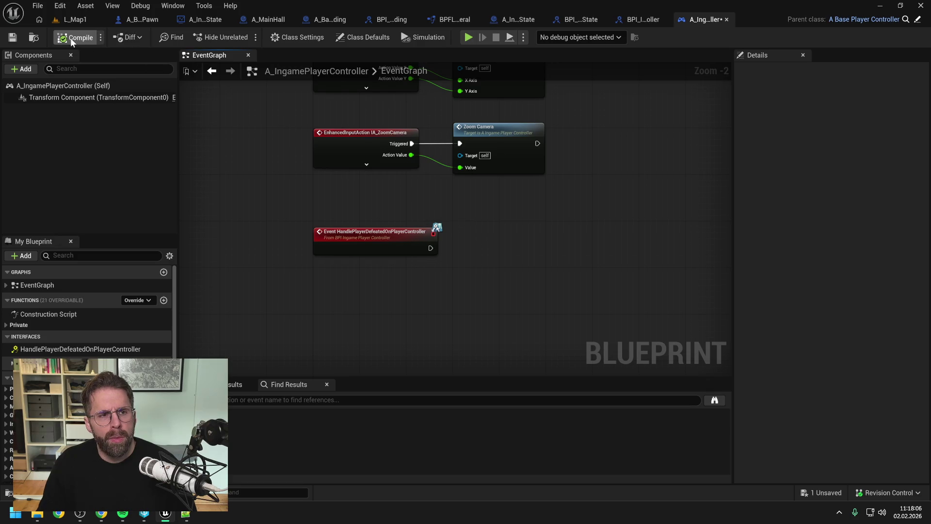
pyautogui.hotkey('ctrl', 's')
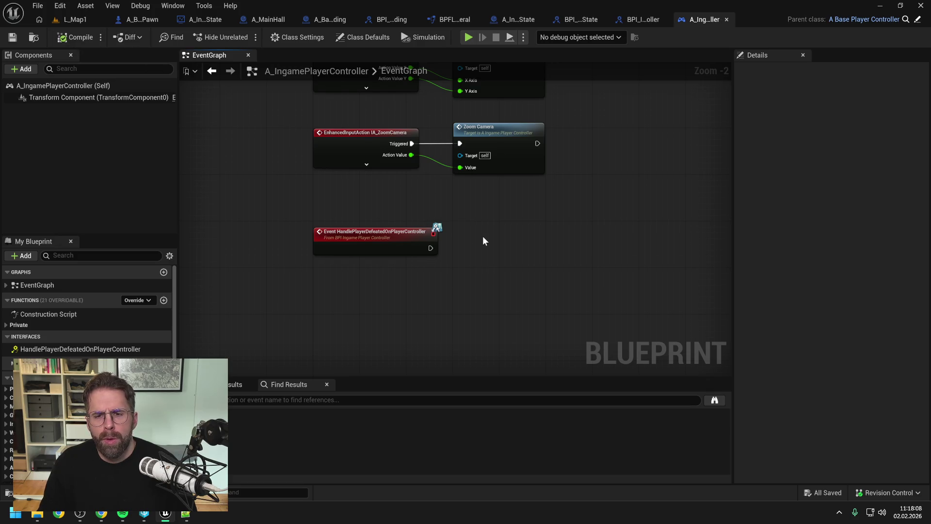
pyautogui.moveTo(513, 247); pyautogui.dragTo(549, 276)
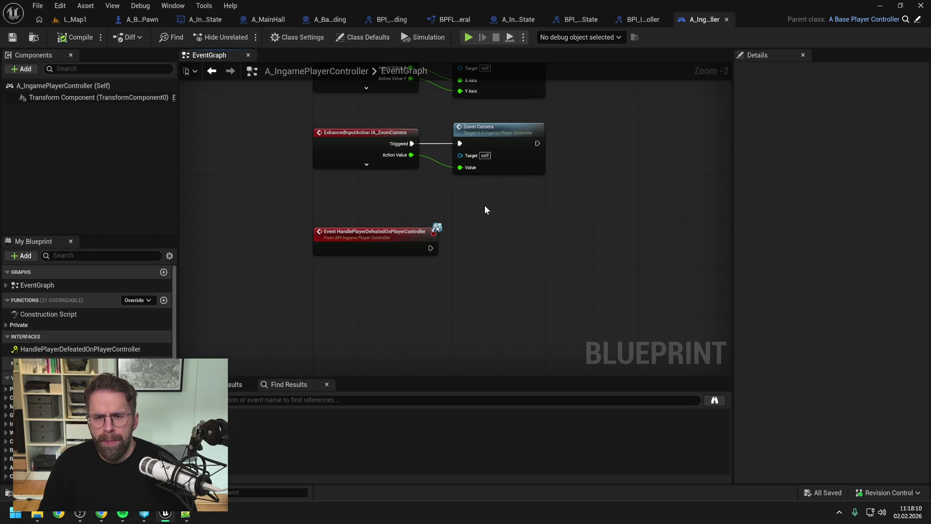
# Step: Search the ChangeState graph actions for 'get game' and 'my game state' without adding a node
pyautogui.click(515, 23)
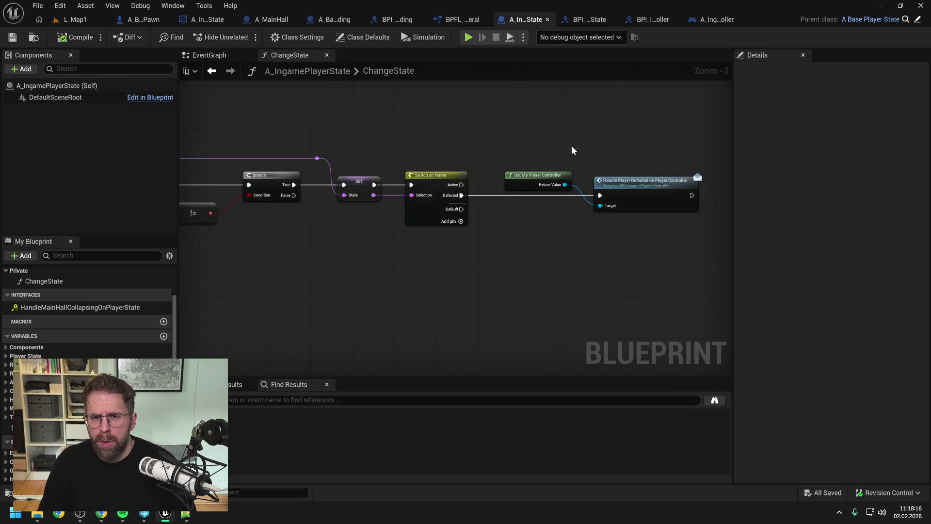
pyautogui.rightClick(587, 188)
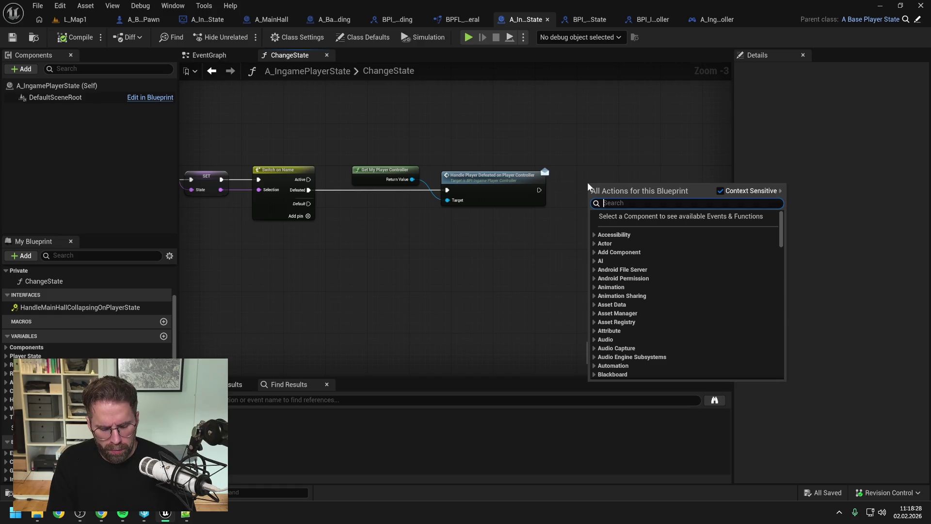
pyautogui.write('get ')
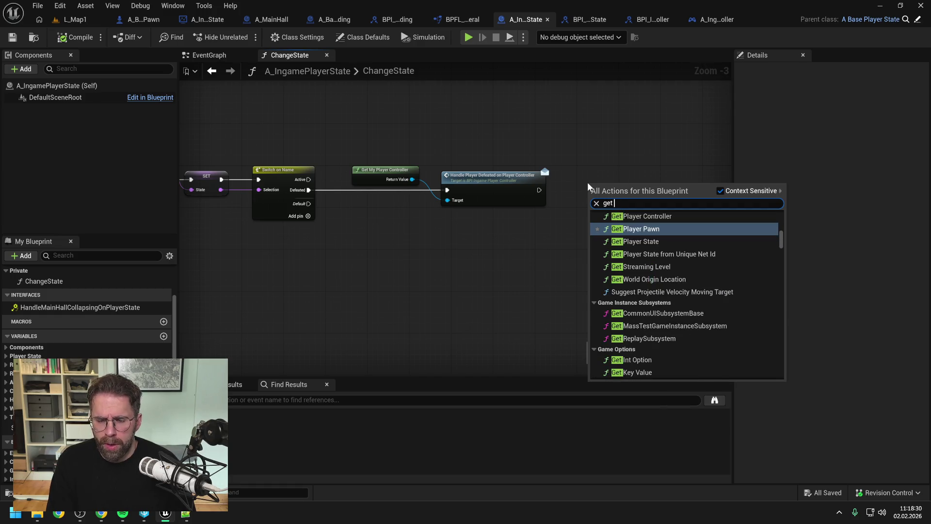
pyautogui.write('game')
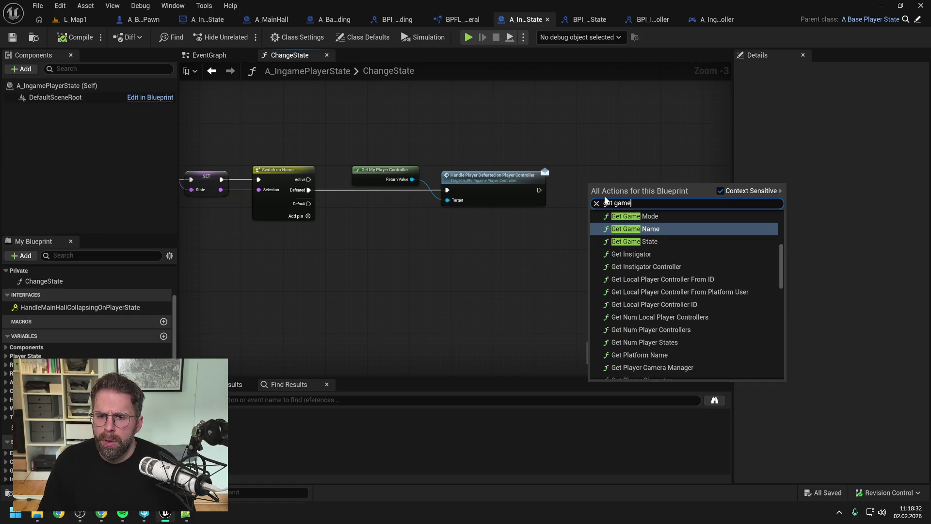
pyautogui.click(556, 204)
pyautogui.rightClick(556, 204)
pyautogui.write('my ')
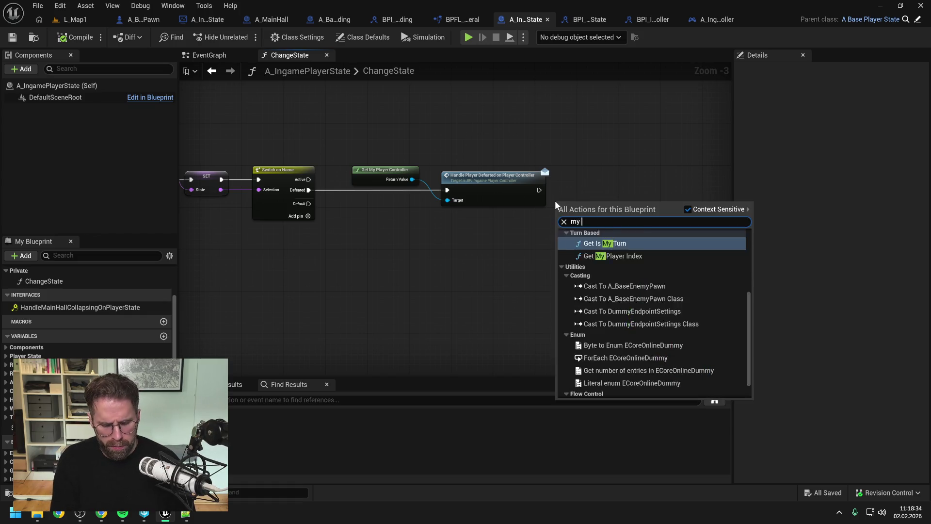
pyautogui.write('game state')
pyautogui.click(581, 163)
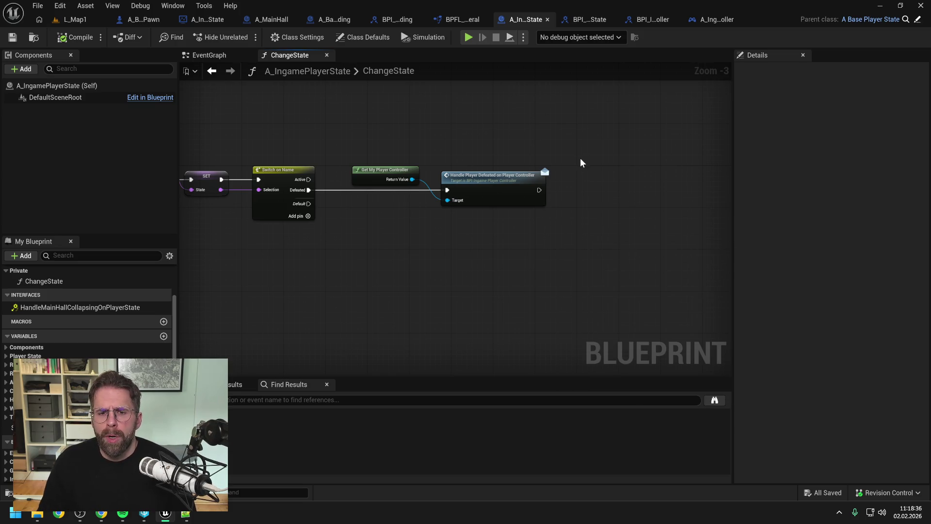
# Step: Add a Get Game State node beside the Handle Player Defeated call and save
pyautogui.rightClick(588, 195)
pyautogui.write('get ga')
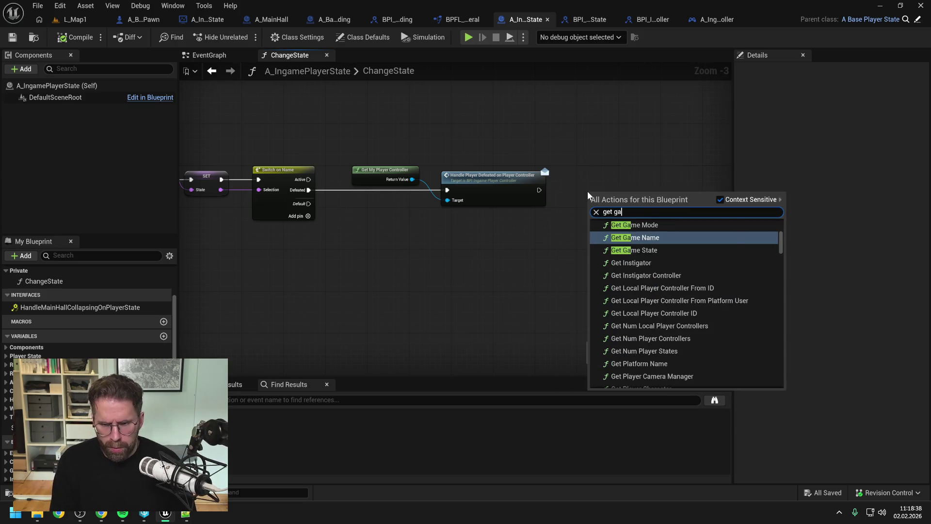
pyautogui.write('me state')
pyautogui.click(625, 297)
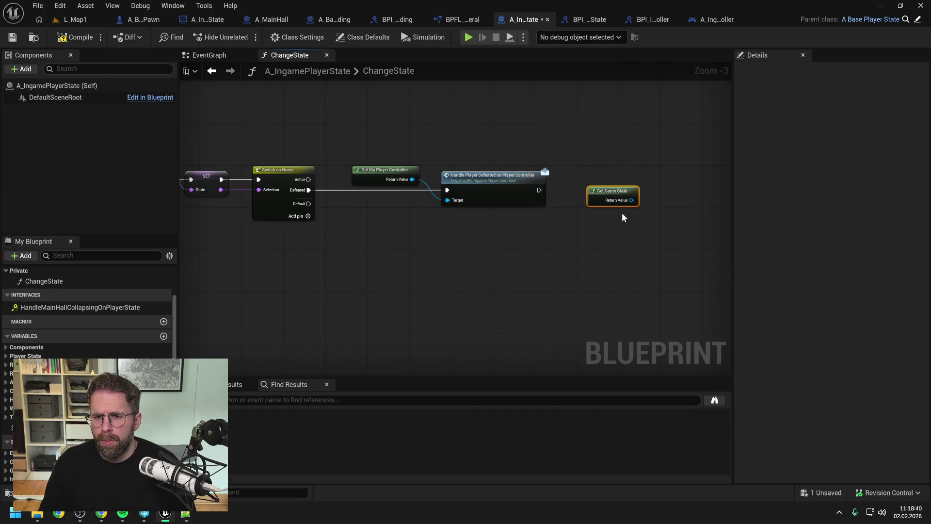
pyautogui.moveTo(615, 194); pyautogui.dragTo(597, 169)
pyautogui.click(621, 216)
pyautogui.moveTo(621, 216); pyautogui.dragTo(527, 217)
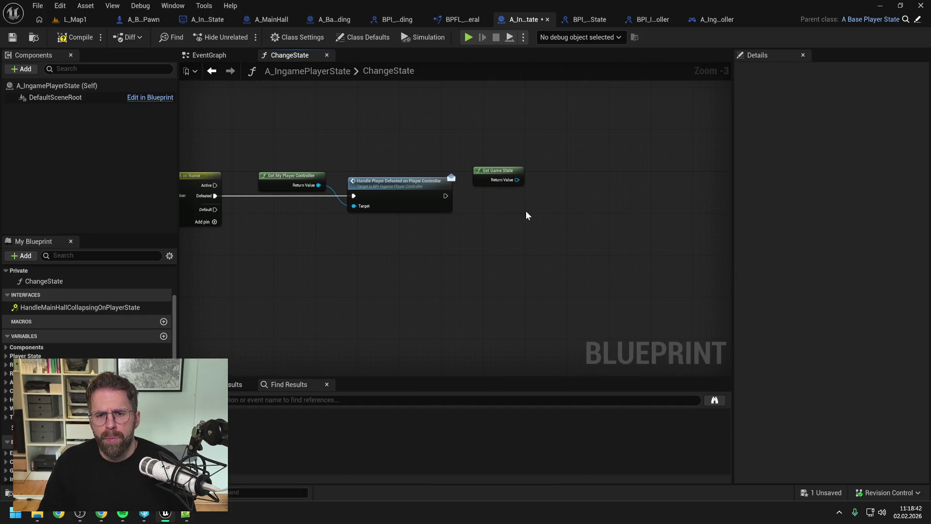
pyautogui.hotkey('ctrl', 's')
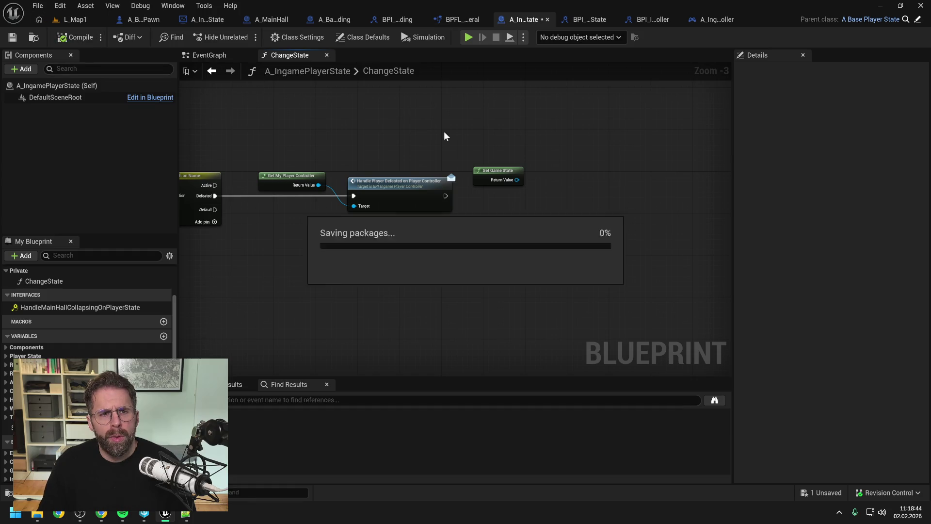
# Step: Search the Content Drawer for 'game state' and open the BPI_IngameGameState interface
pyautogui.hotkey('ctrl', 'space')
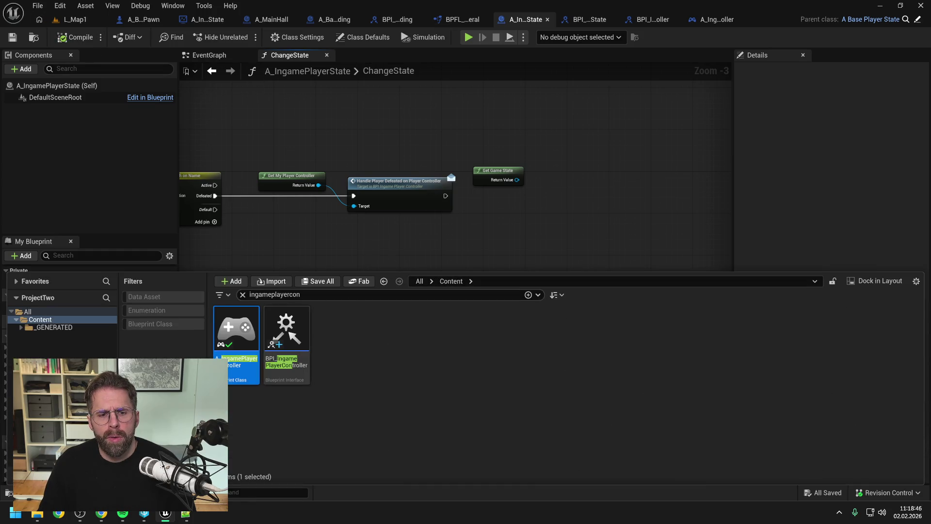
pyautogui.write('game state')
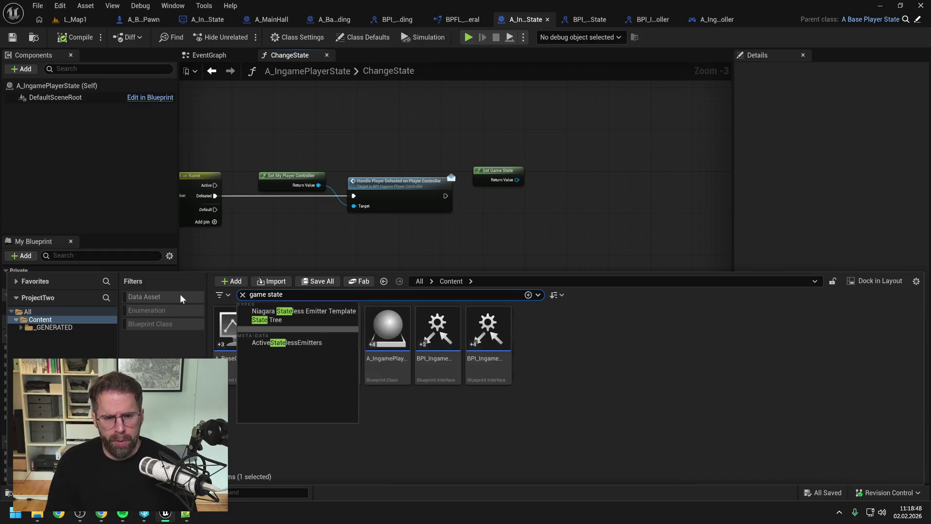
pyautogui.click(462, 446)
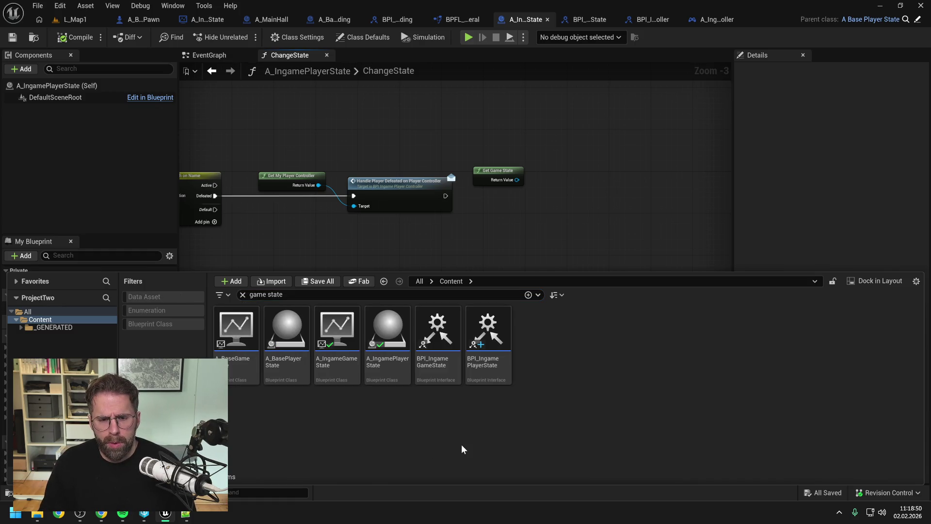
pyautogui.doubleClick(438, 329)
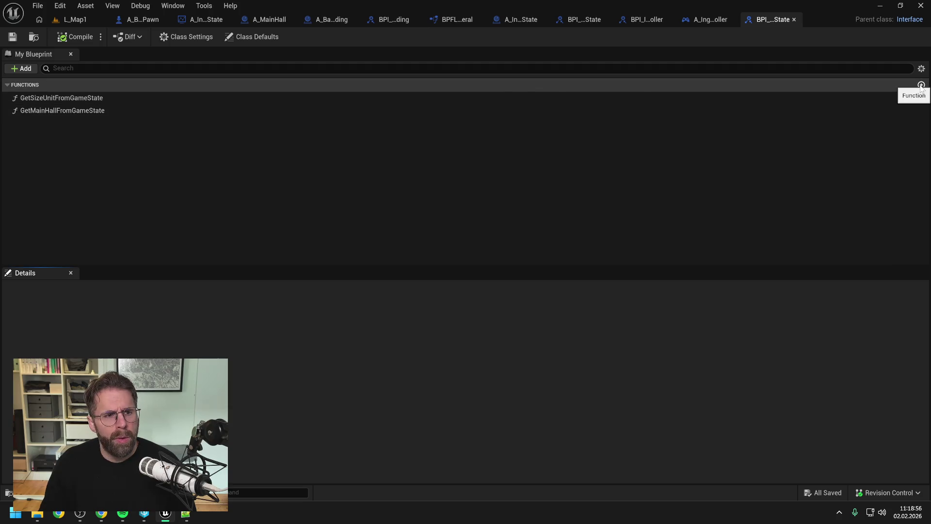
# Step: Add a HandlePlayerDefeatedOnGameState function, check out the asset, and move the function to the top of the list
pyautogui.click(921, 86)
pyautogui.write('Ha')
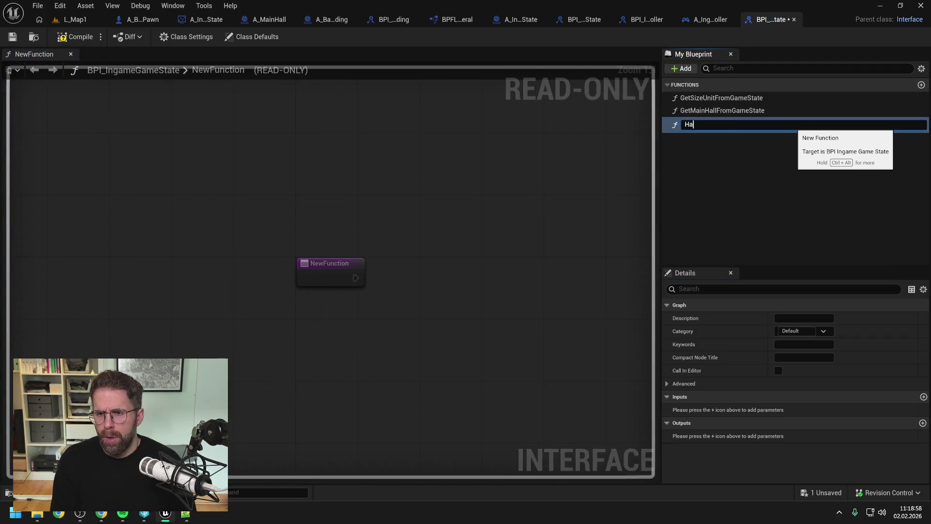
pyautogui.write('ndlePlayer')
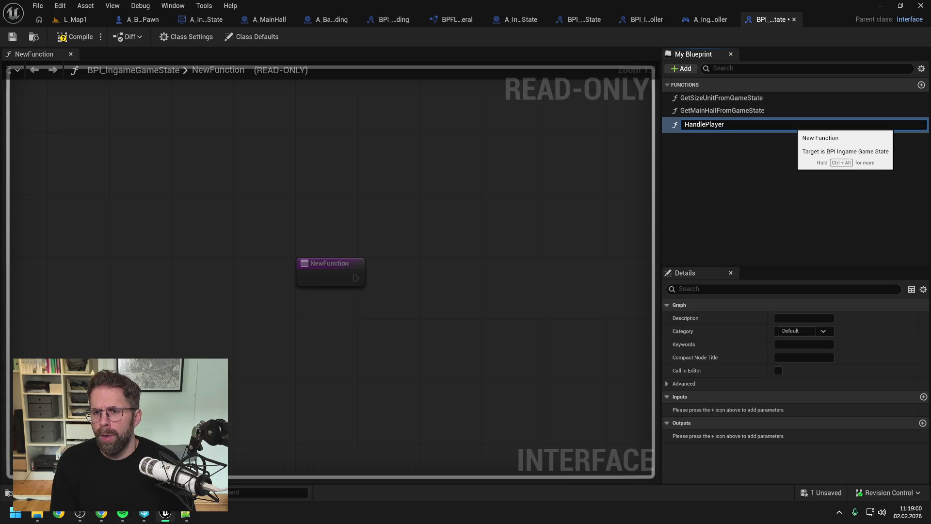
pyautogui.write('DefeatedOnGa')
pyautogui.write('meState')
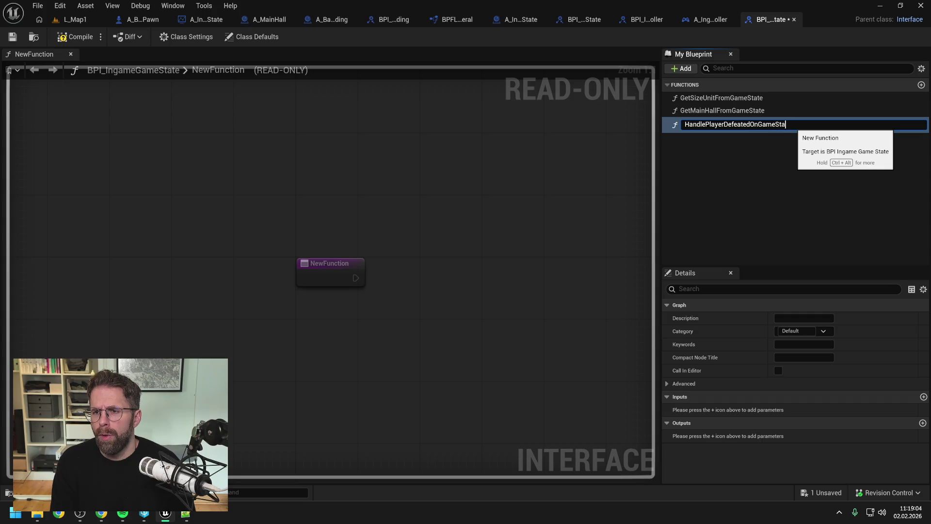
pyautogui.press('Return')
pyautogui.hotkey('ctrl', 's')
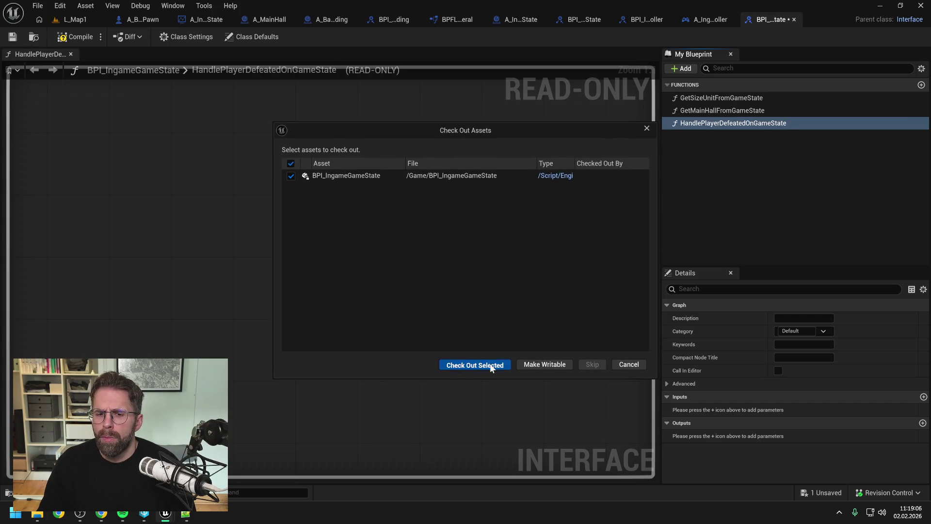
pyautogui.click(463, 364)
pyautogui.moveTo(724, 124); pyautogui.dragTo(718, 96)
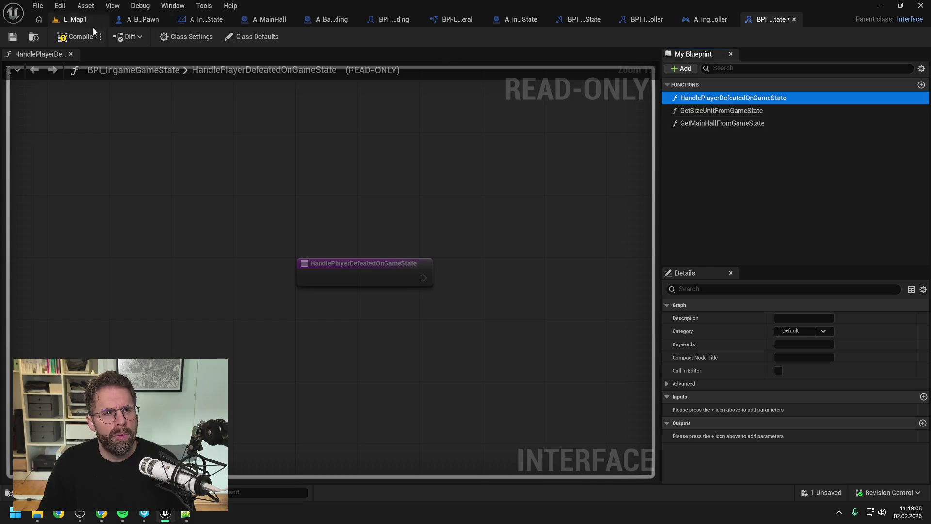
# Step: Look over A_MainHall and the player-defeated event node in A_IngamePlayerController's event graph
pyautogui.click(266, 17)
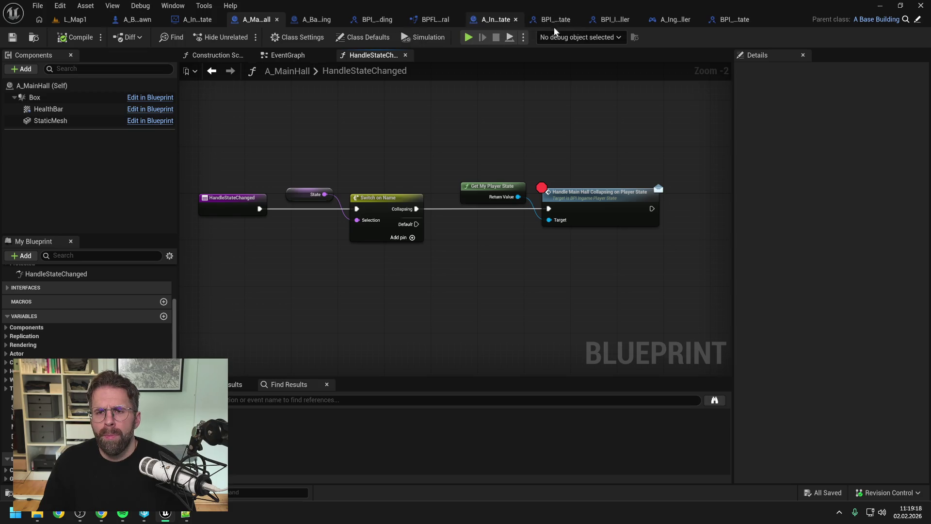
pyautogui.click(673, 19)
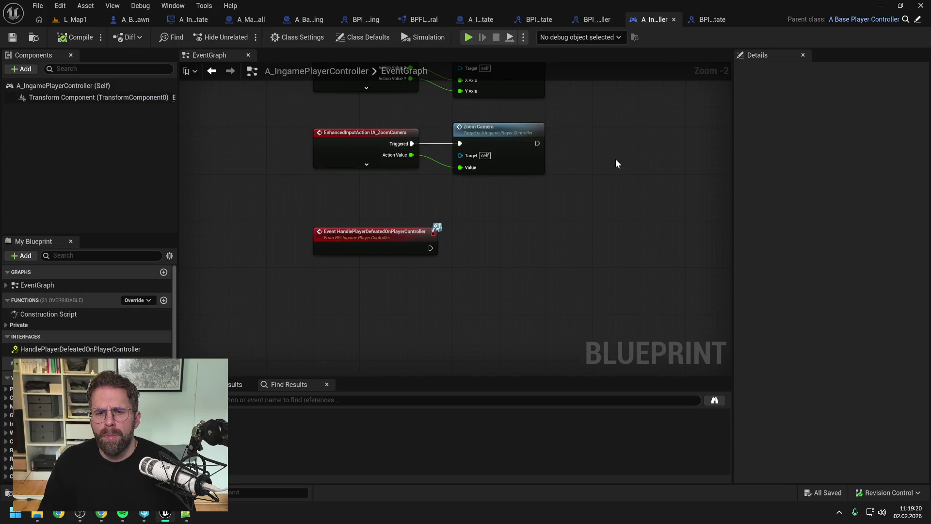
pyautogui.moveTo(361, 204); pyautogui.dragTo(414, 264)
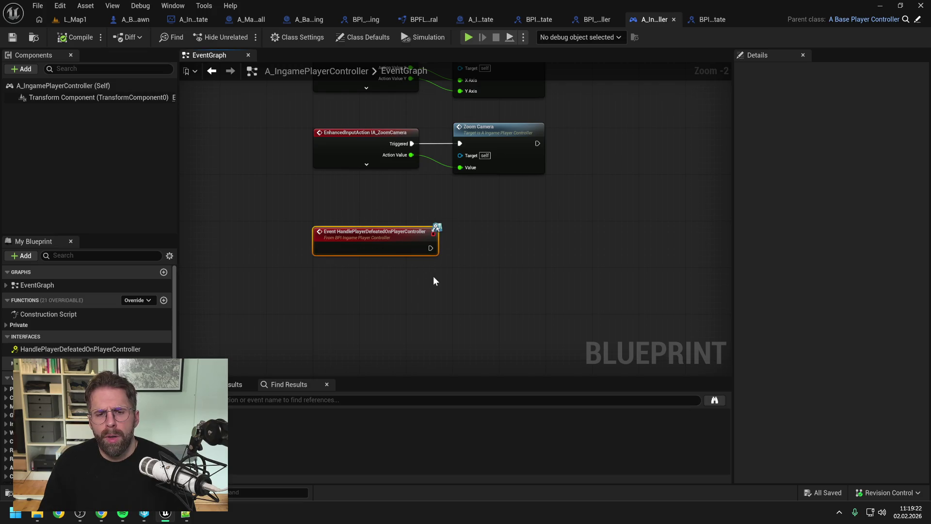
pyautogui.click(432, 279)
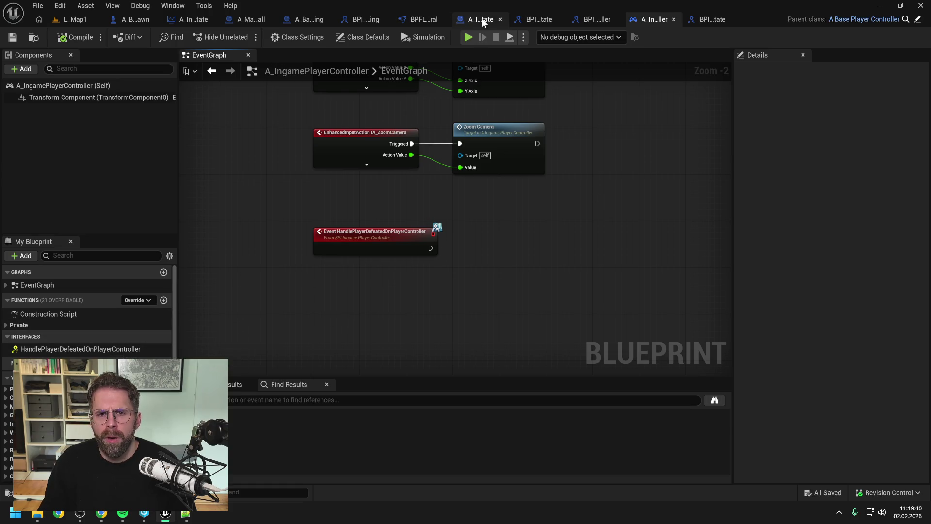
# Step: Bring up BPI_IngameGameState and close the pawn, A_BaseBuilding, A_MainHall and BPFL_General tabs
pyautogui.click(719, 21)
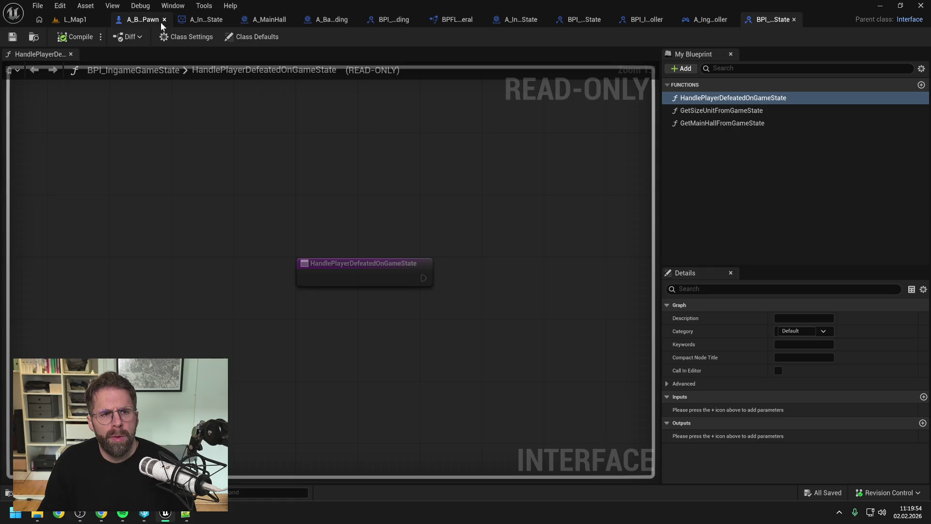
pyautogui.click(164, 19)
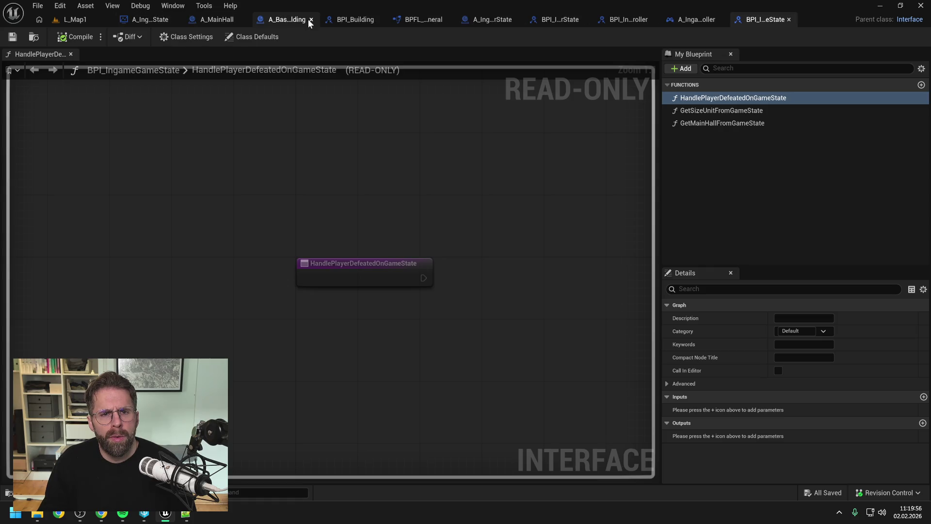
pyautogui.click(311, 19)
pyautogui.click(270, 20)
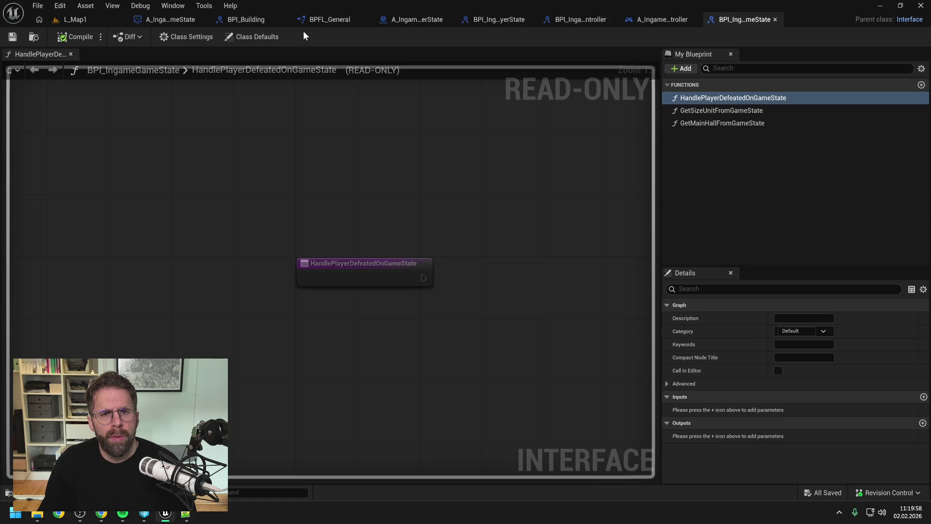
pyautogui.click(366, 19)
# Step: In ChangeState, add Handle Player Defeated on Game State from Get Game State and chain it after the controller call
pyautogui.click(374, 20)
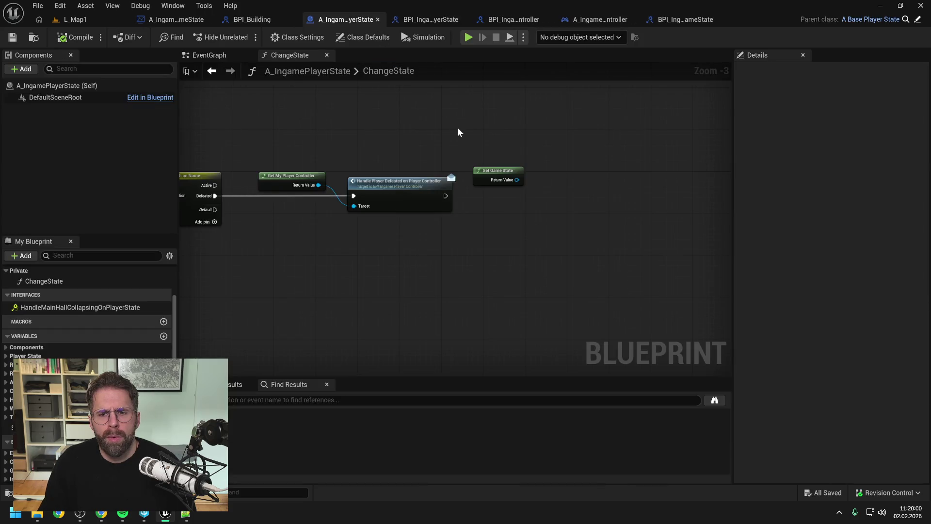
pyautogui.moveTo(517, 180); pyautogui.dragTo(543, 193)
pyautogui.write('han')
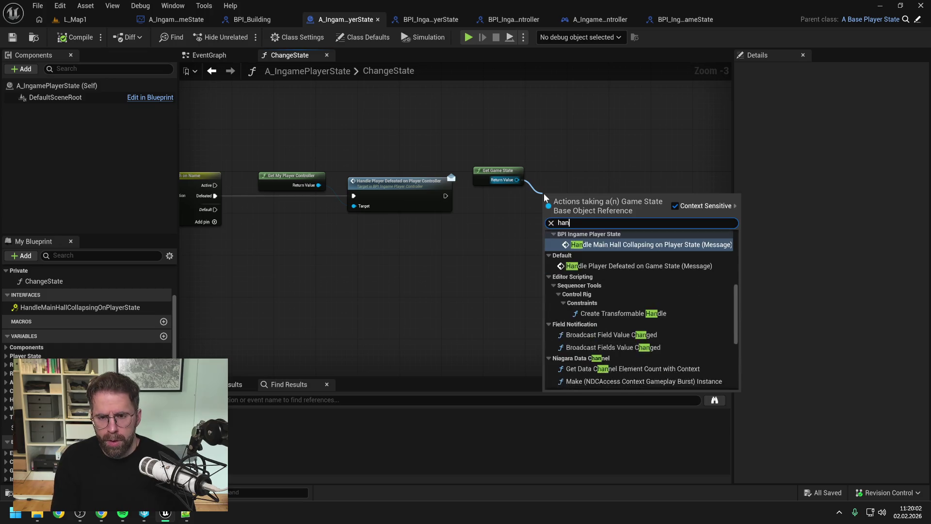
pyautogui.write('dle player def')
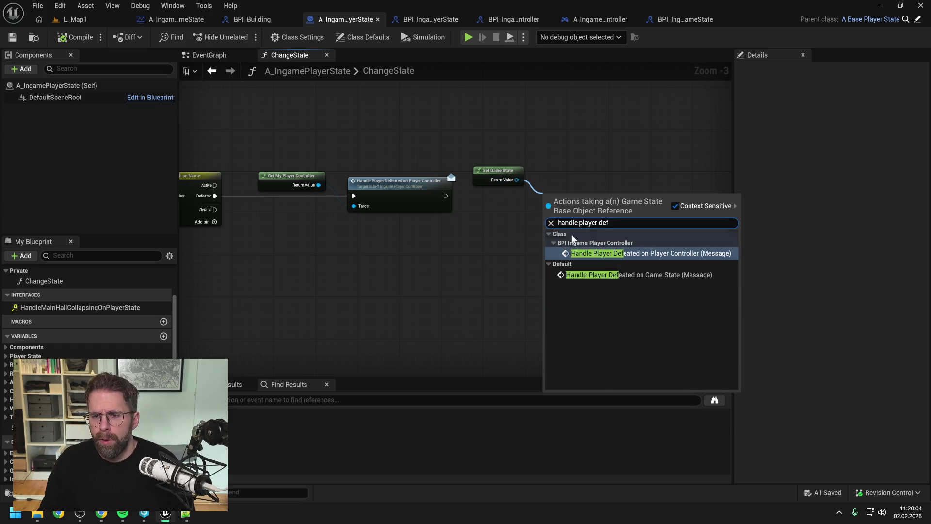
pyautogui.click(647, 275)
pyautogui.moveTo(496, 214); pyautogui.dragTo(539, 208)
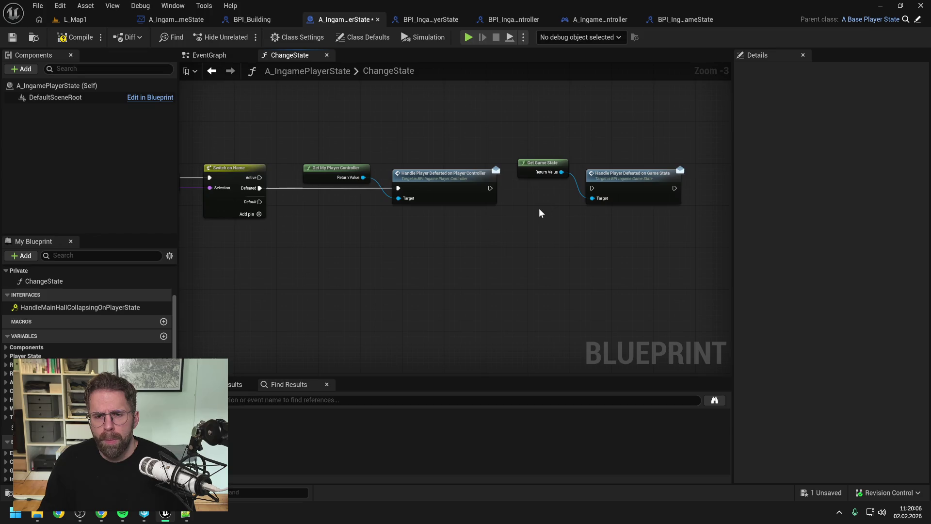
pyautogui.moveTo(491, 188)
pyautogui.mouseDown()
pyautogui.moveTo(589, 196)
pyautogui.moveTo(592, 188)
pyautogui.mouseUp()
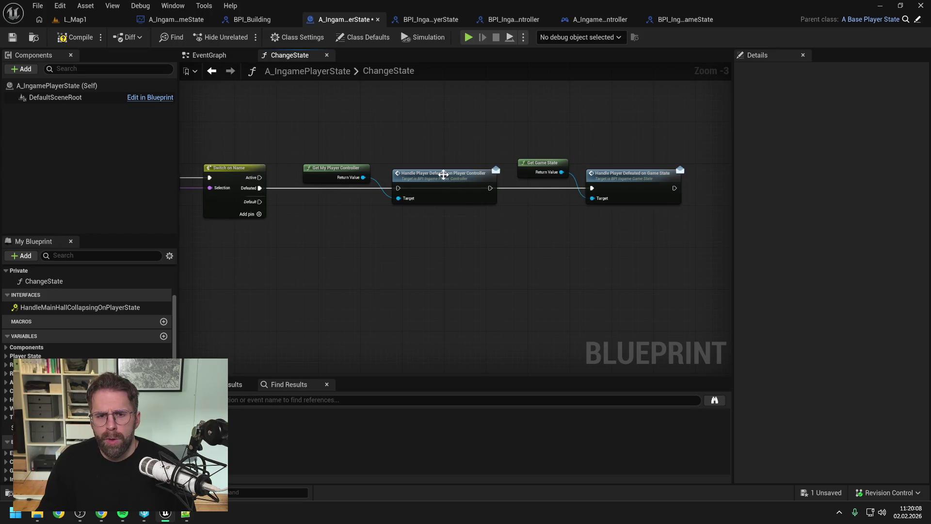
# Step: Delete the player controller defeated call, tidy the remaining nodes, then compile and save
pyautogui.click(456, 182)
pyautogui.press('Delete')
pyautogui.moveTo(337, 168)
pyautogui.mouseDown()
pyautogui.moveTo(719, 163)
pyautogui.moveTo(634, 161)
pyautogui.mouseUp()
pyautogui.moveTo(451, 133); pyautogui.dragTo(624, 229)
pyautogui.moveTo(557, 191); pyautogui.dragTo(385, 186)
pyautogui.click(485, 220)
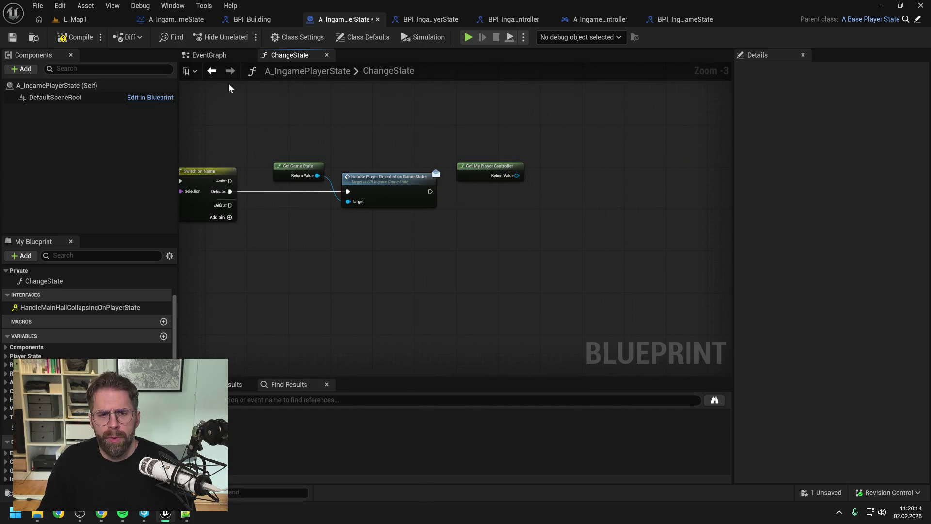
pyautogui.hotkey('ctrl', 's')
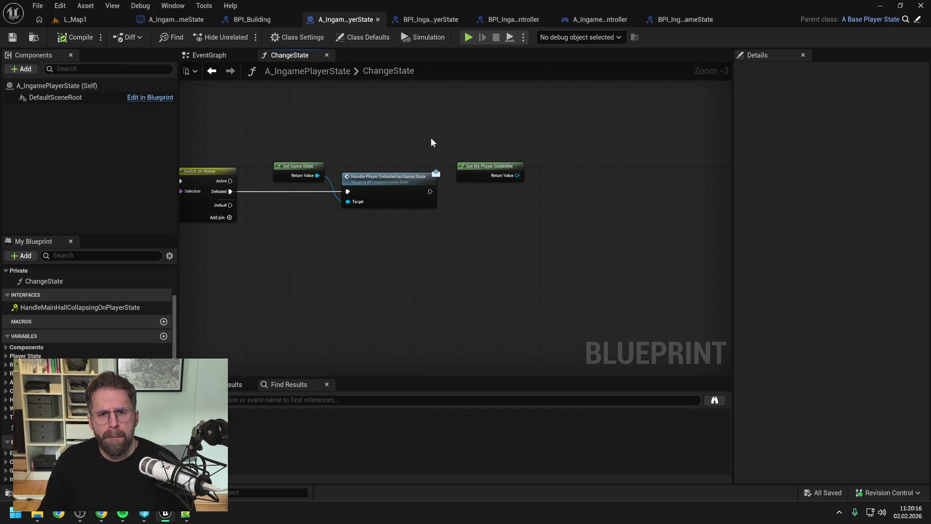
pyautogui.moveTo(431, 139); pyautogui.dragTo(463, 131)
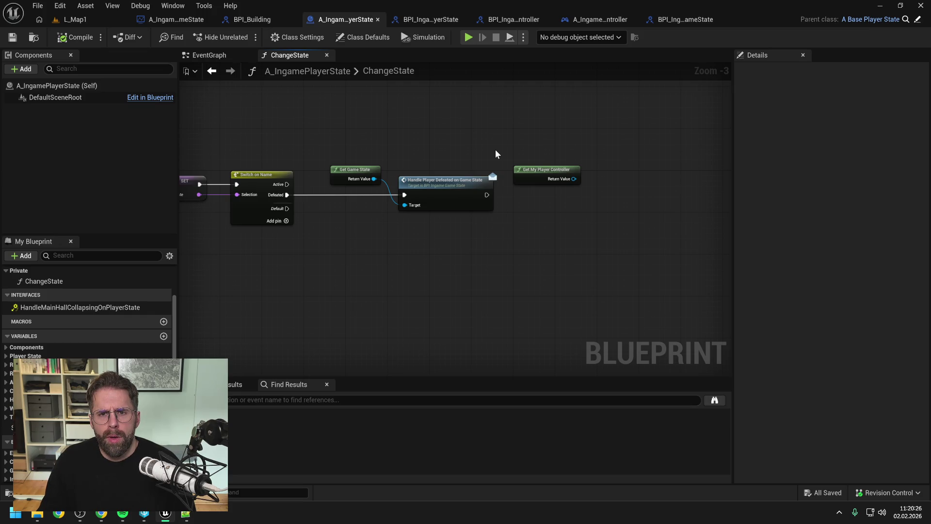
pyautogui.hotkey('ctrl', 'space')
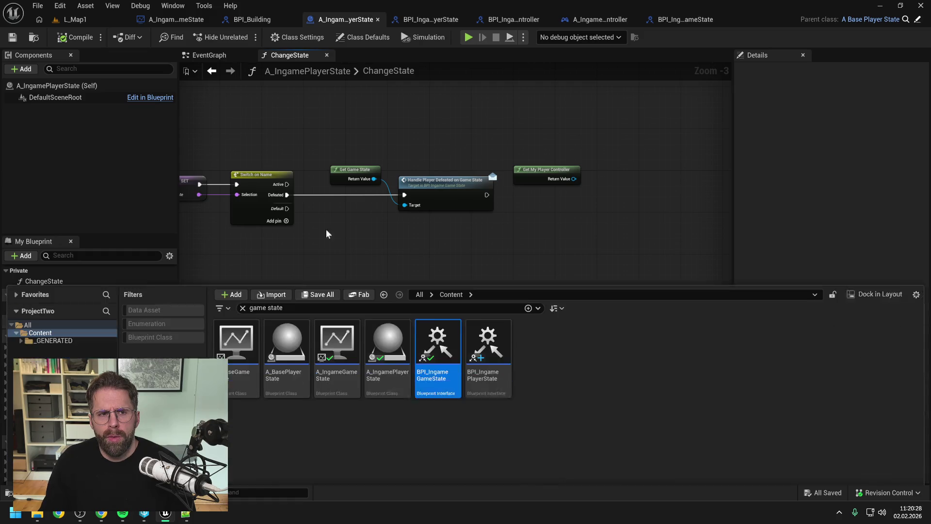
# Step: In A_IngameGameState, expand Interfaces > Default and select HandlePlayerDefeatedOnGameState, checking the interface definition
pyautogui.click(185, 19)
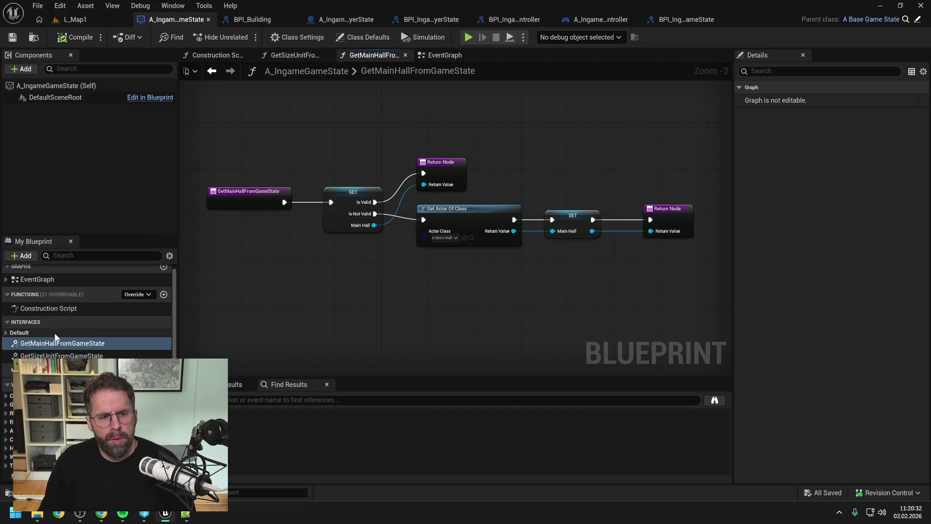
pyautogui.click(6, 332)
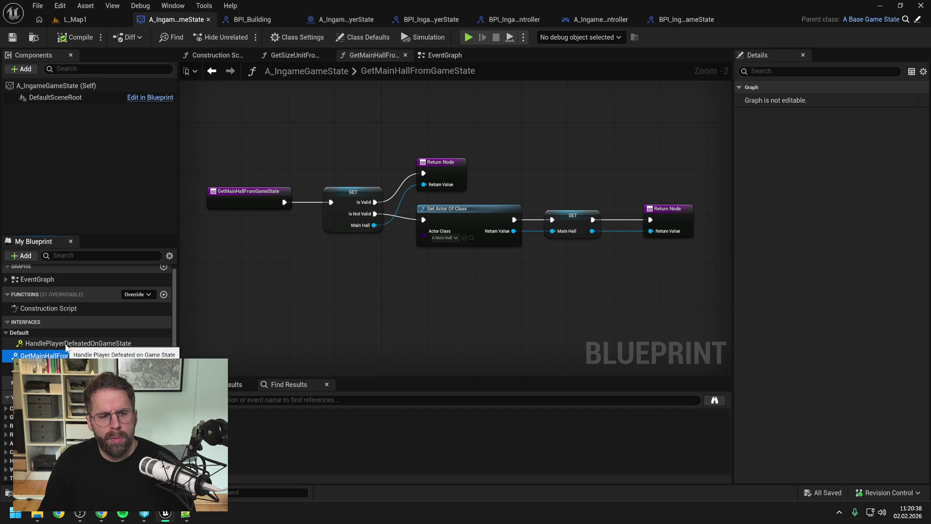
pyautogui.click(85, 343)
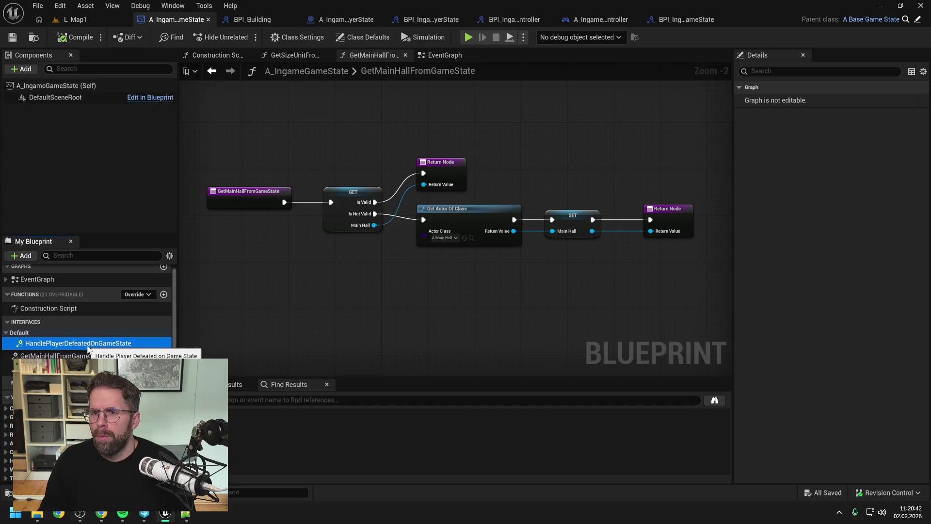
pyautogui.click(698, 21)
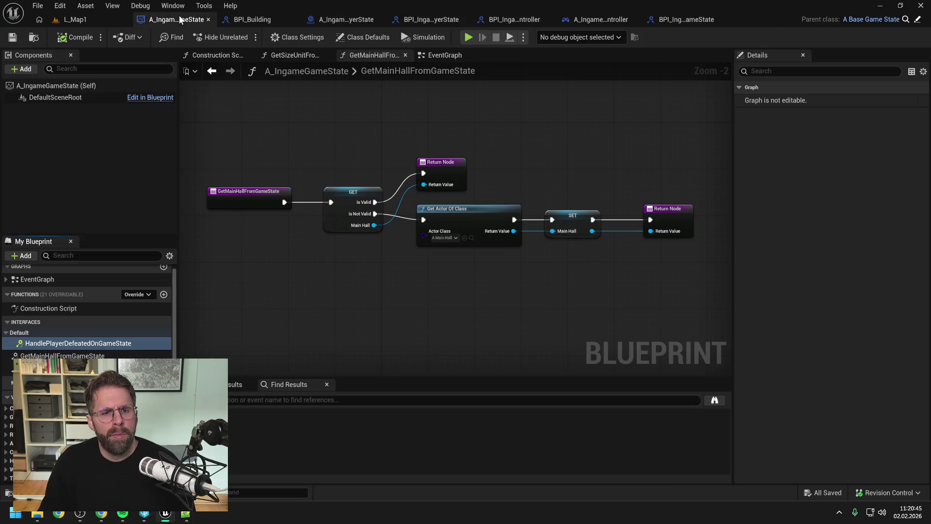
pyautogui.click(194, 19)
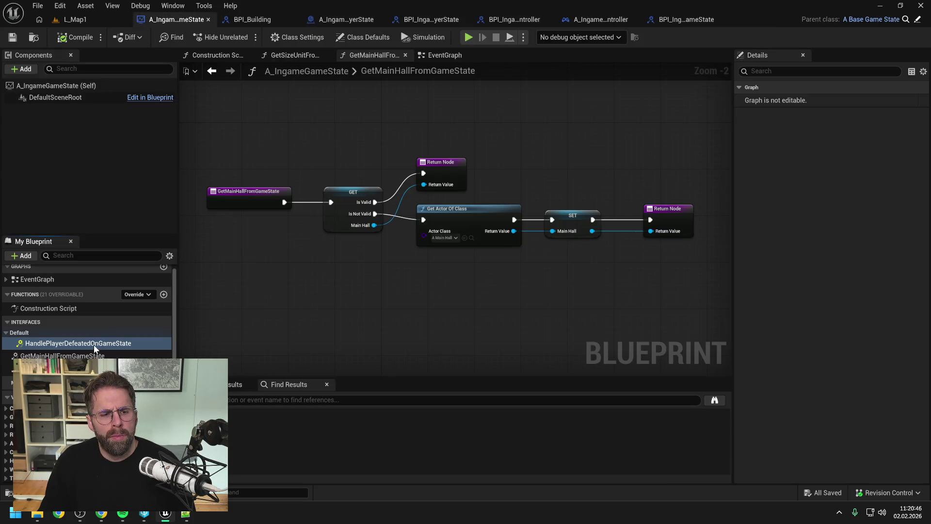
# Step: Implement the HandlePlayerDefeatedOnGameState event in EventGraph below the spawn logic and save
pyautogui.doubleClick(77, 343)
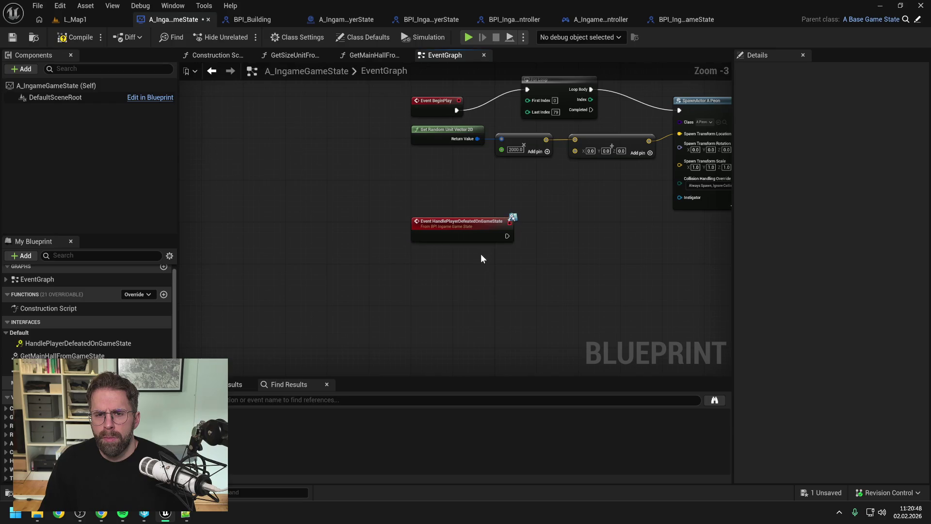
pyautogui.rightClick(387, 220)
pyautogui.moveTo(382, 213); pyautogui.dragTo(382, 256)
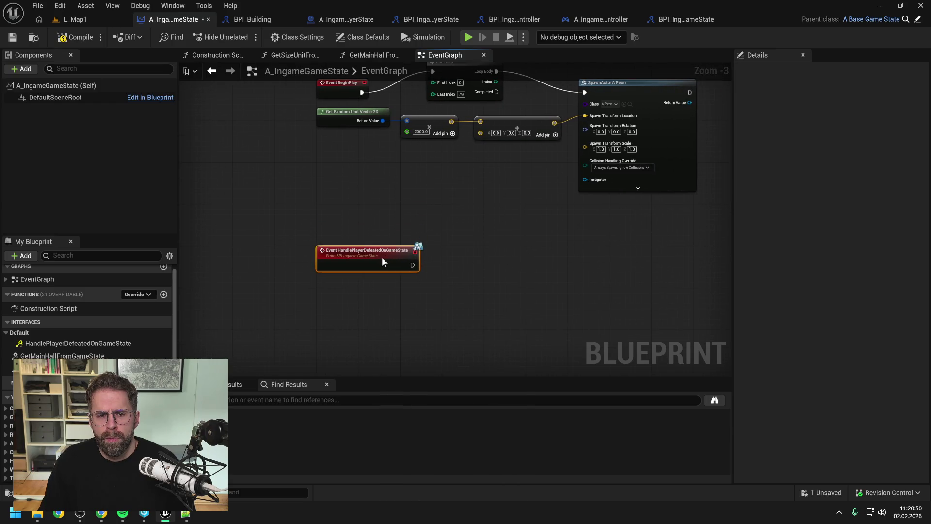
pyautogui.moveTo(485, 213)
pyautogui.mouseDown()
pyautogui.moveTo(486, 243)
pyautogui.moveTo(468, 209)
pyautogui.mouseUp()
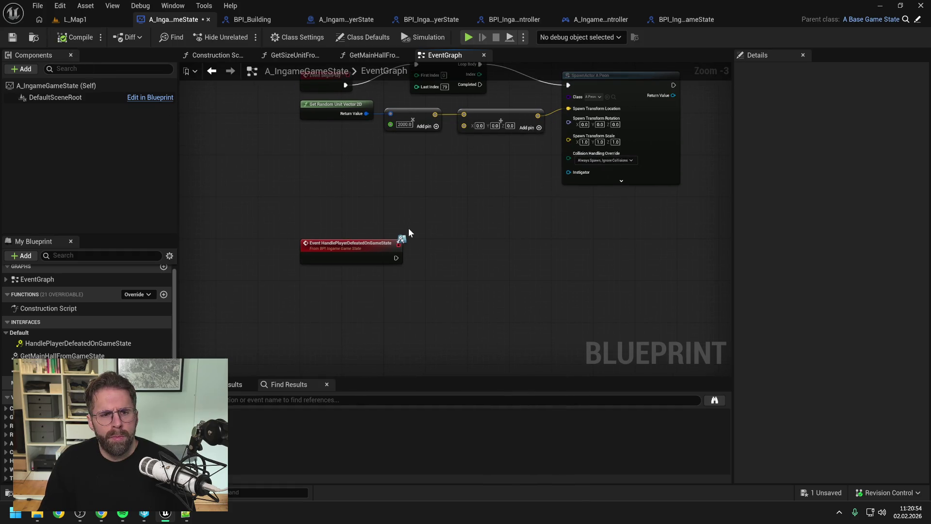
pyautogui.hotkey('ctrl', 's')
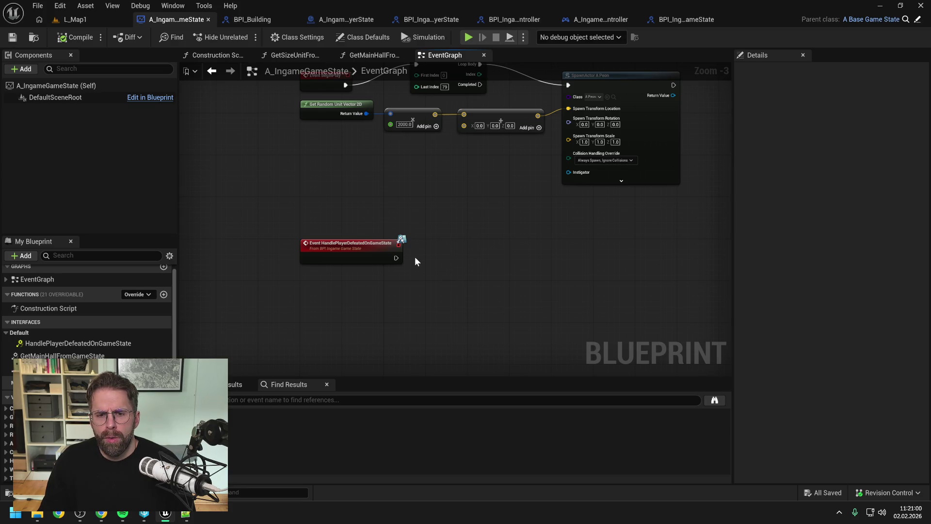
# Step: Open the GetMainHallFromGameState function graph and compile the game state blueprint
pyautogui.moveTo(396, 257); pyautogui.dragTo(468, 280)
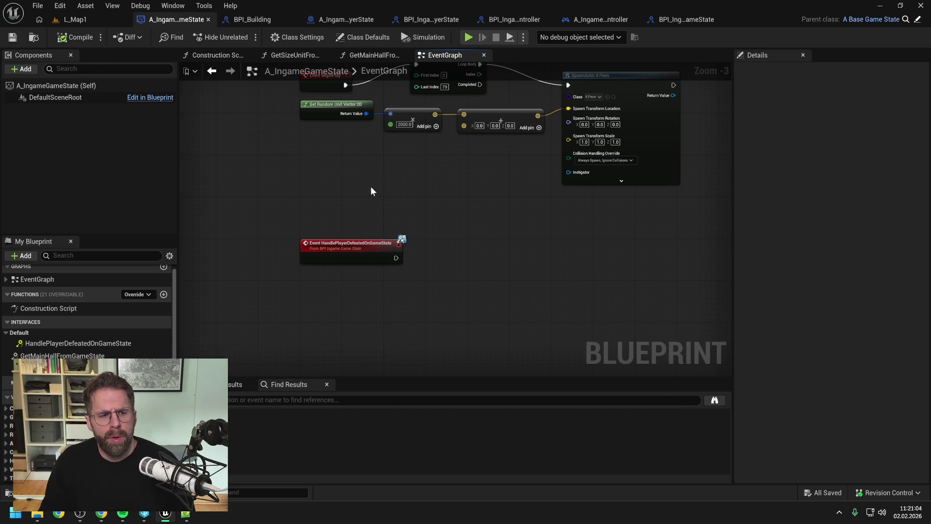
pyautogui.doubleClick(45, 356)
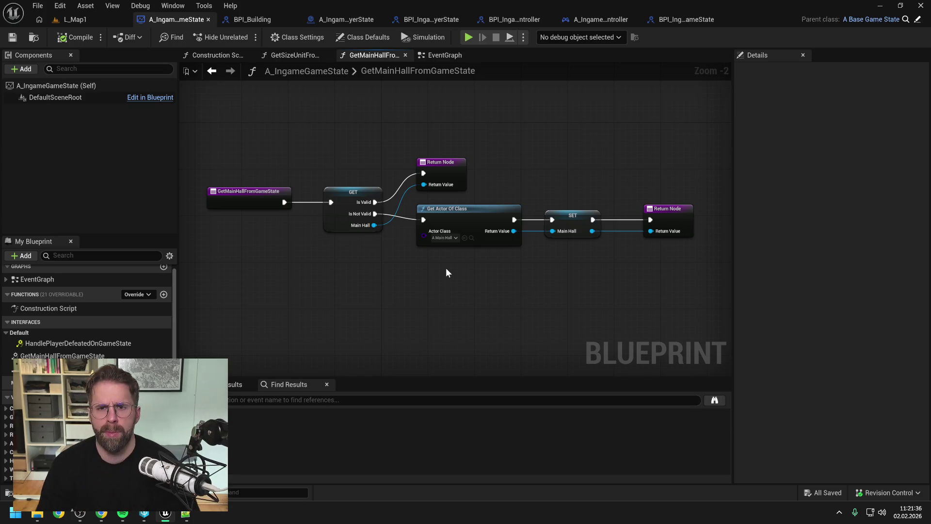
pyautogui.click(90, 39)
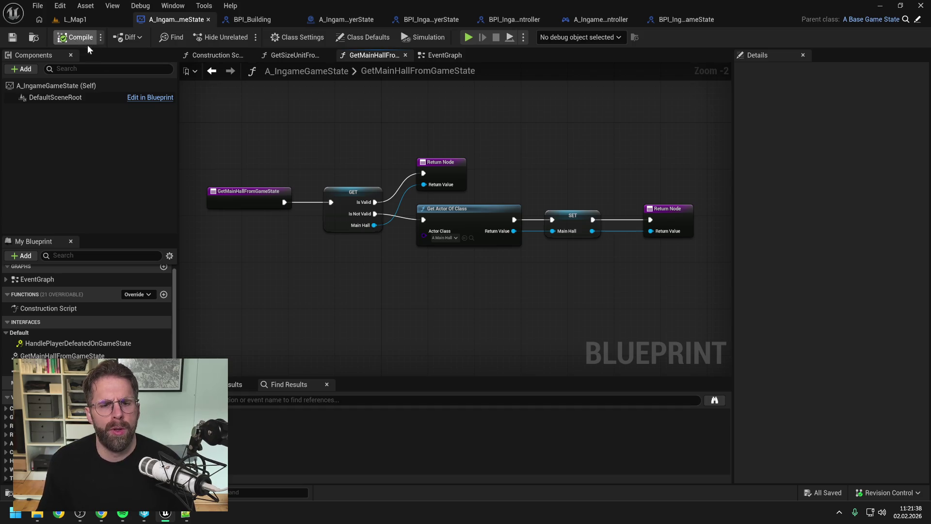
# Step: Compile the player state's ChangeState graph, then open the Edit menu to reach Plugins
pyautogui.click(357, 18)
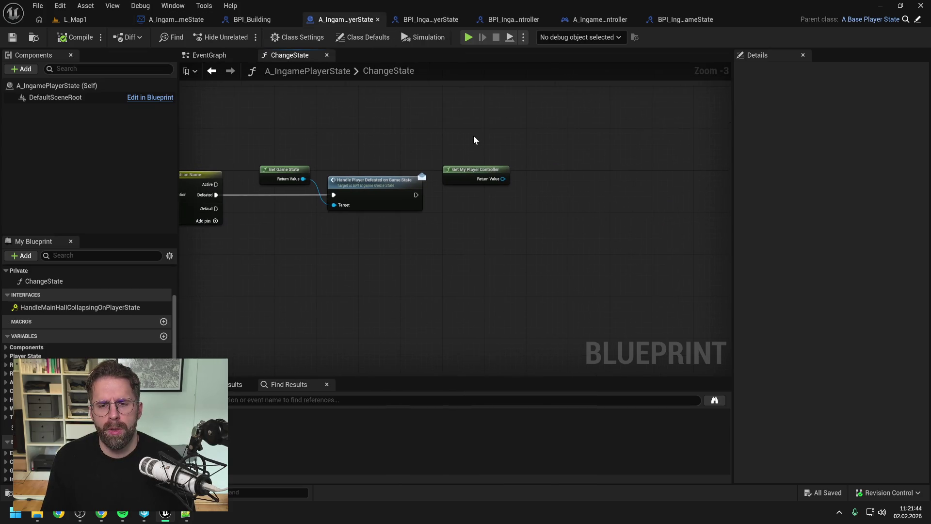
pyautogui.moveTo(502, 179); pyautogui.dragTo(536, 140)
pyautogui.press('Escape')
pyautogui.click(64, 39)
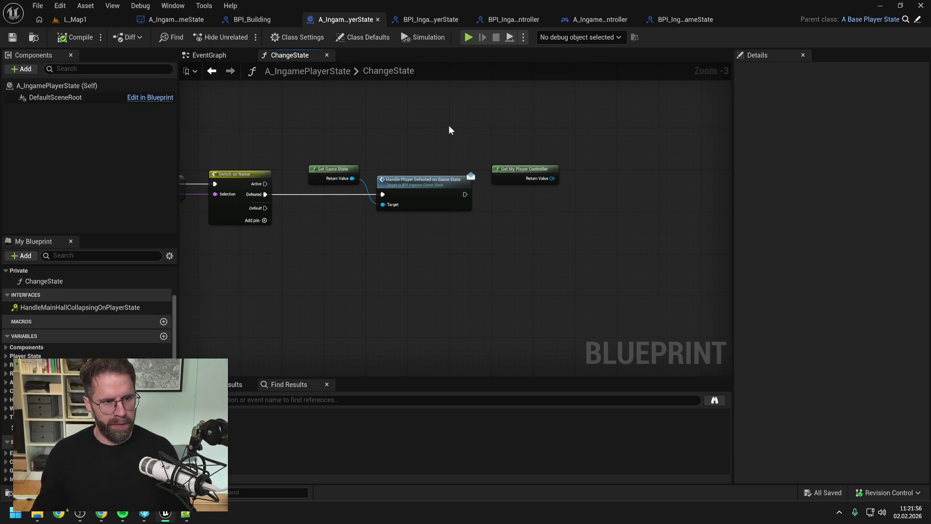
pyautogui.click(59, 5)
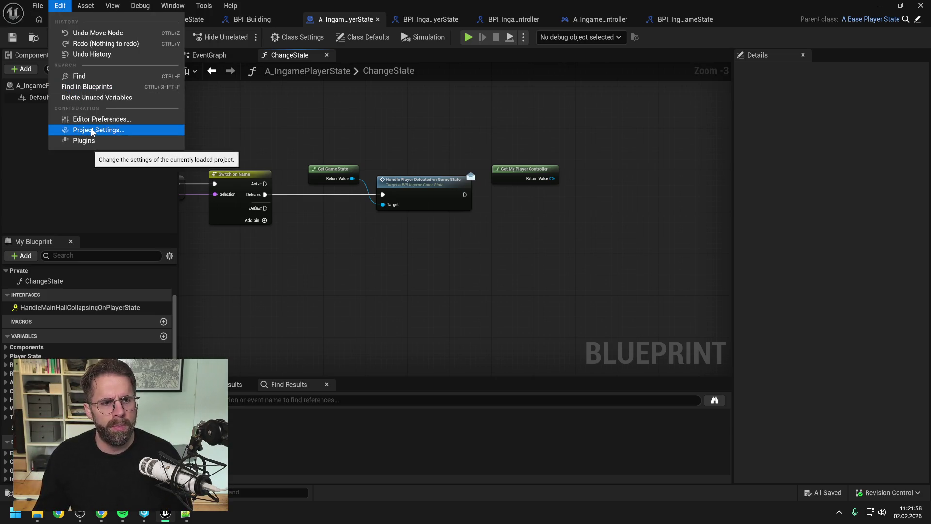
# Step: Search Plugins for 'common' to confirm Common UI Plugin is enabled, then close the window
pyautogui.click(84, 141)
pyautogui.write('c')
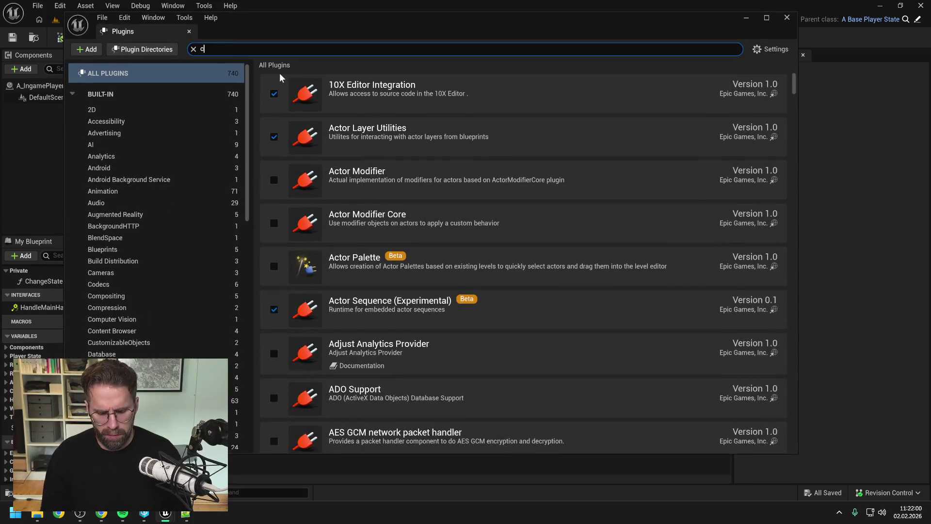
pyautogui.write('ommon')
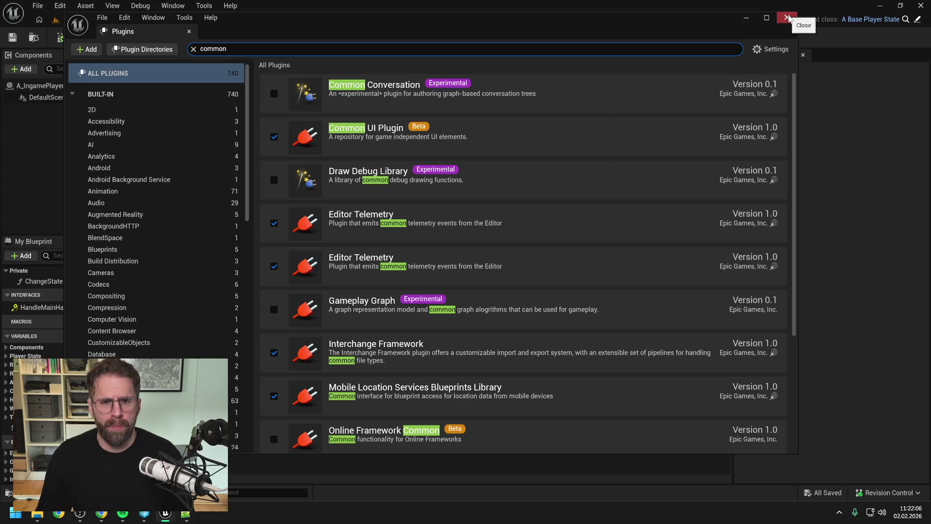
pyautogui.click(788, 18)
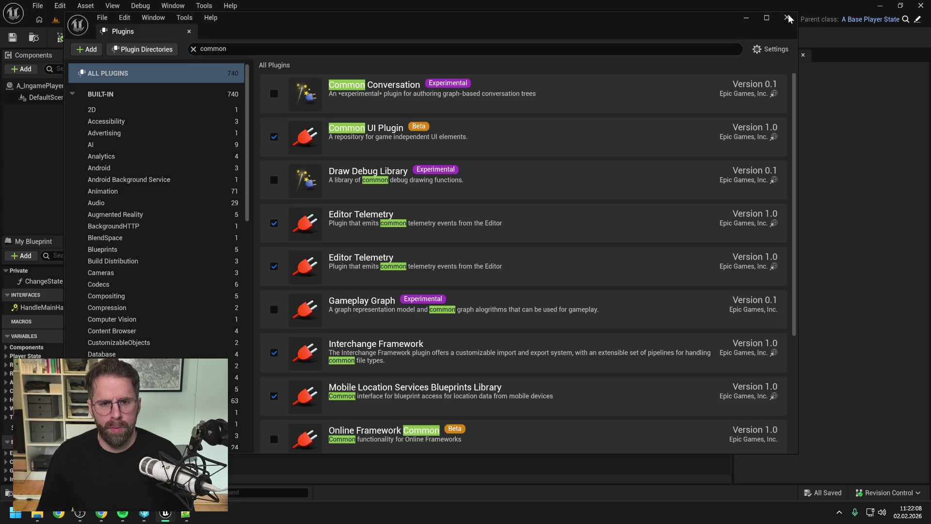
# Step: Pan the ChangeState graph left and switch to the A_IngamePlayerController blueprint
pyautogui.moveTo(529, 208); pyautogui.dragTo(474, 216)
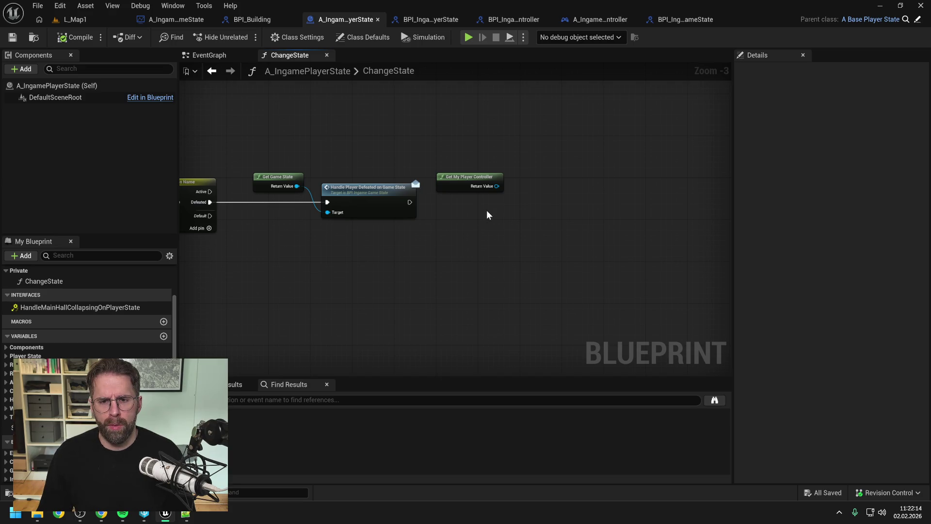
pyautogui.moveTo(536, 208); pyautogui.dragTo(509, 209)
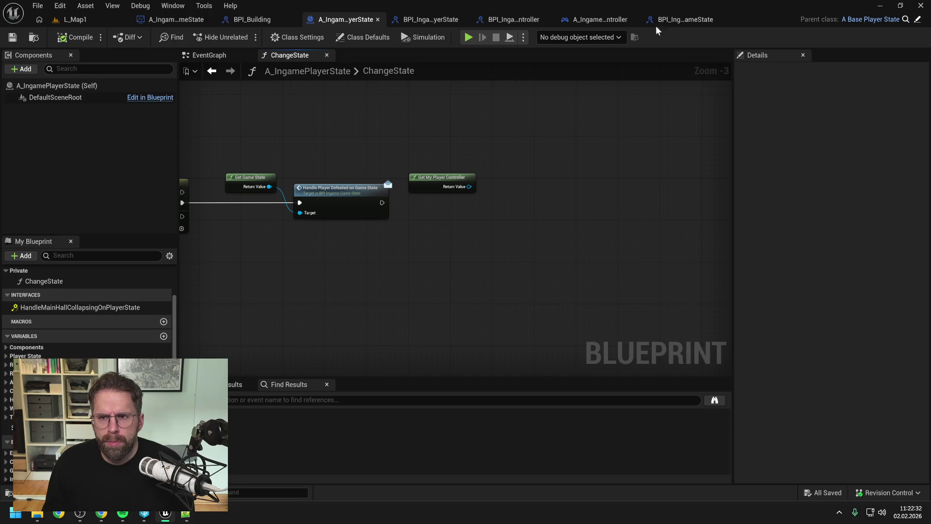
pyautogui.click(598, 19)
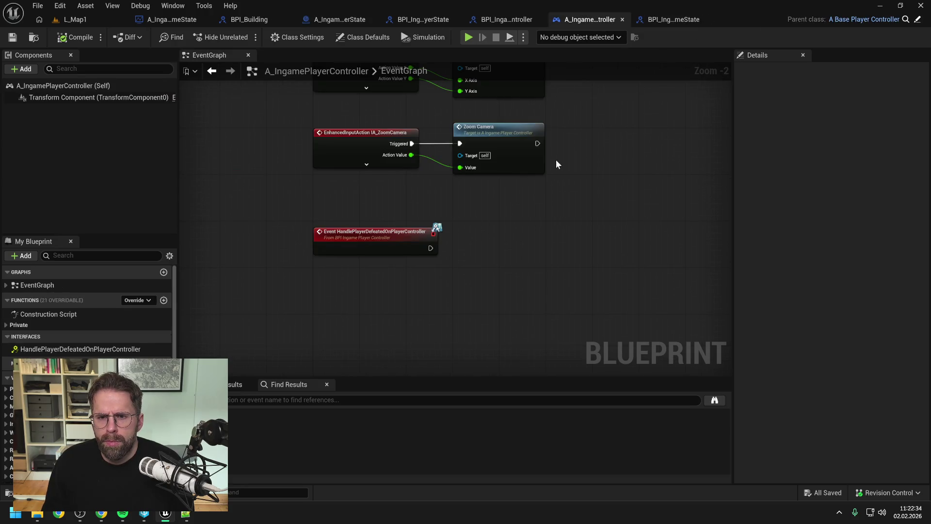
# Step: Rename HandlePlayerDefeatedOnPlayerController in BPI_IngamePlayerController to PushWidgetOnPlayerController and compile
pyautogui.click(515, 19)
pyautogui.click(718, 98)
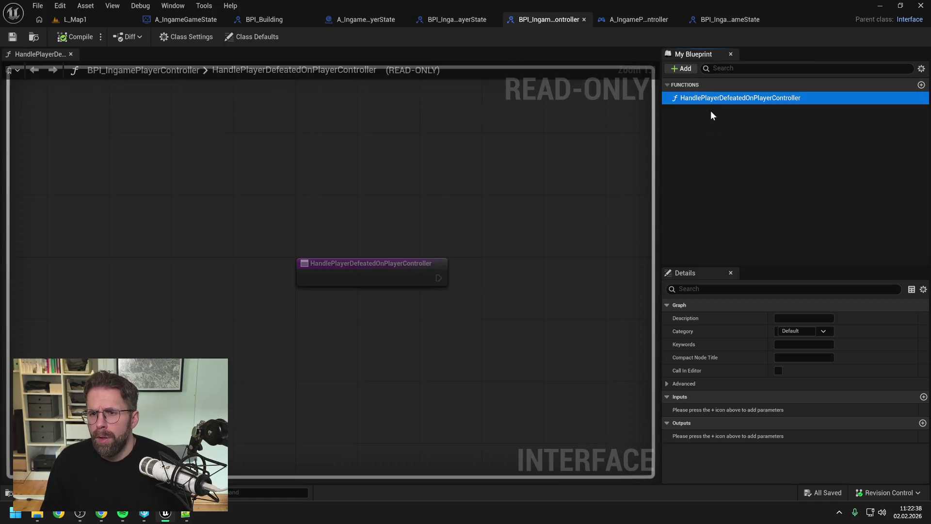
pyautogui.press('F2')
pyautogui.write('PushWidget')
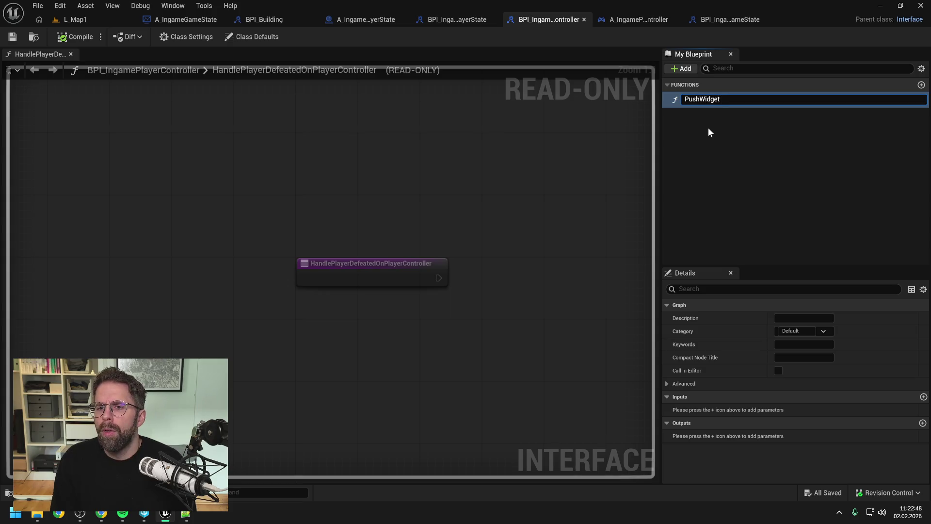
pyautogui.write('OnPlayerCont')
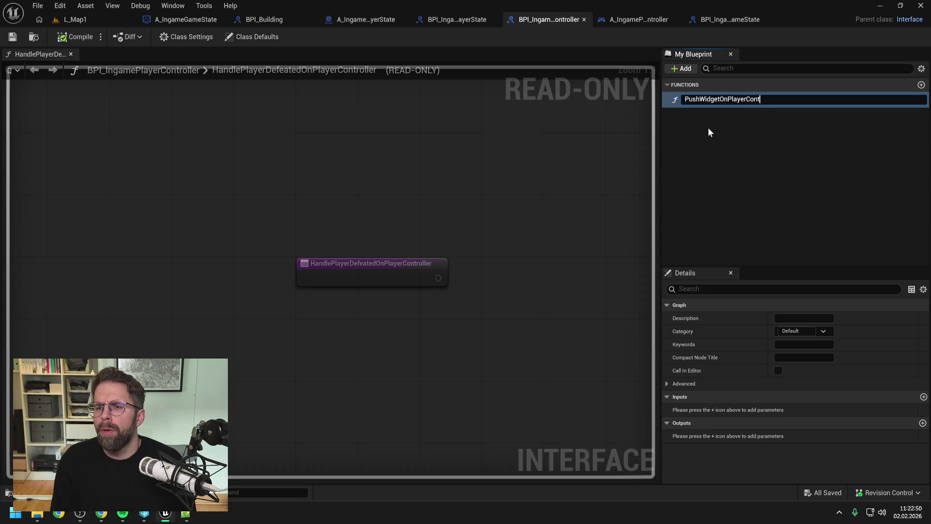
pyautogui.write('roller')
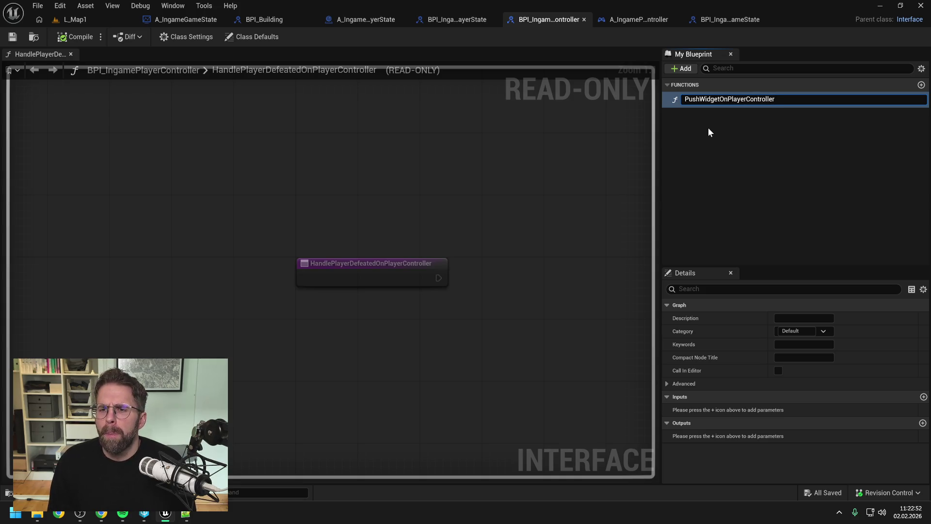
pyautogui.press('Return')
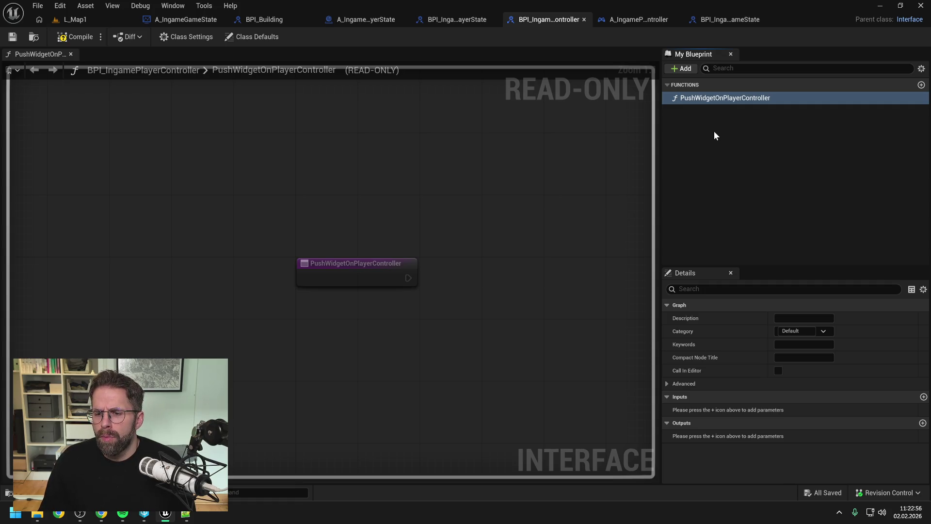
pyautogui.click(75, 37)
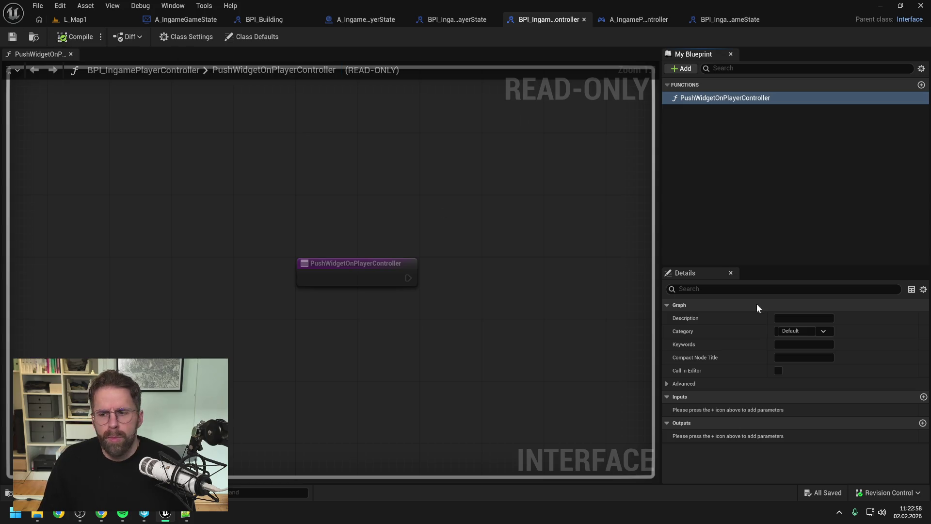
# Step: Add a Widget input typed Common Action Widget Class Reference and save the interface
pyautogui.click(924, 397)
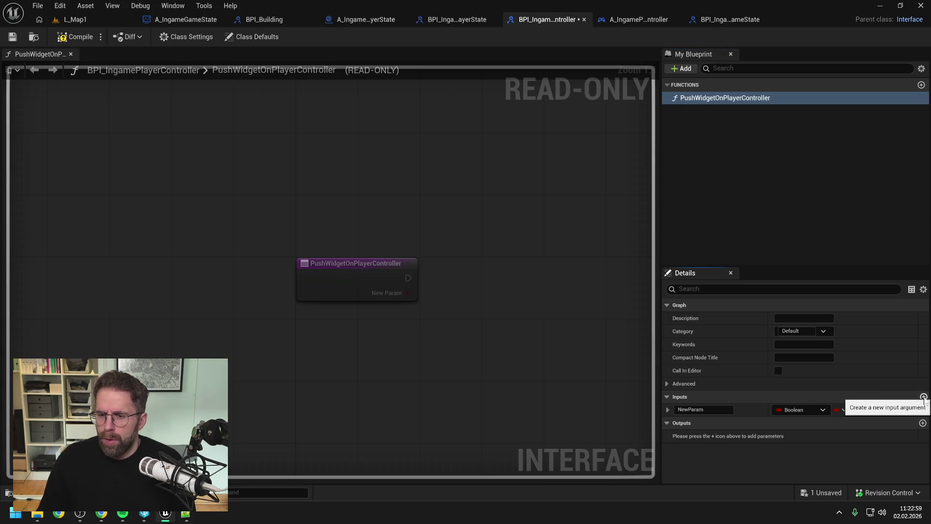
pyautogui.click(790, 409)
pyautogui.write('commonact')
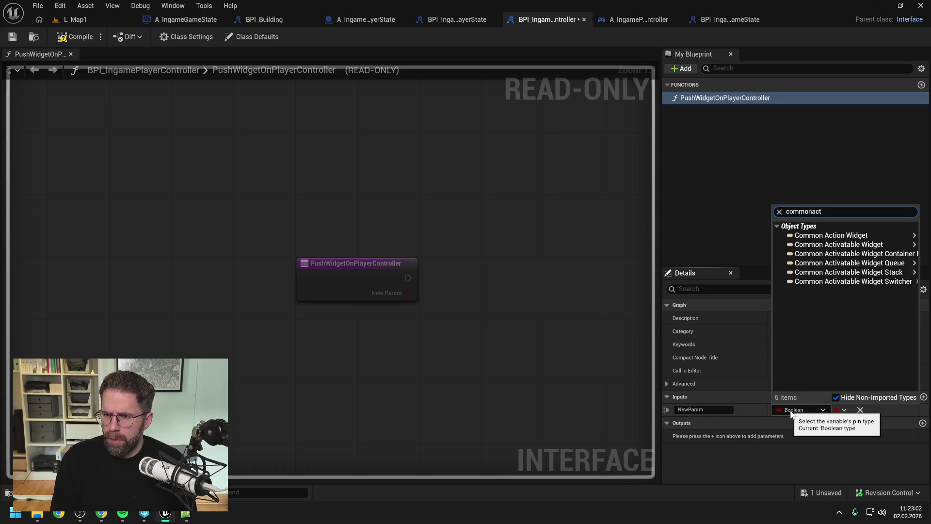
pyautogui.moveTo(805, 235)
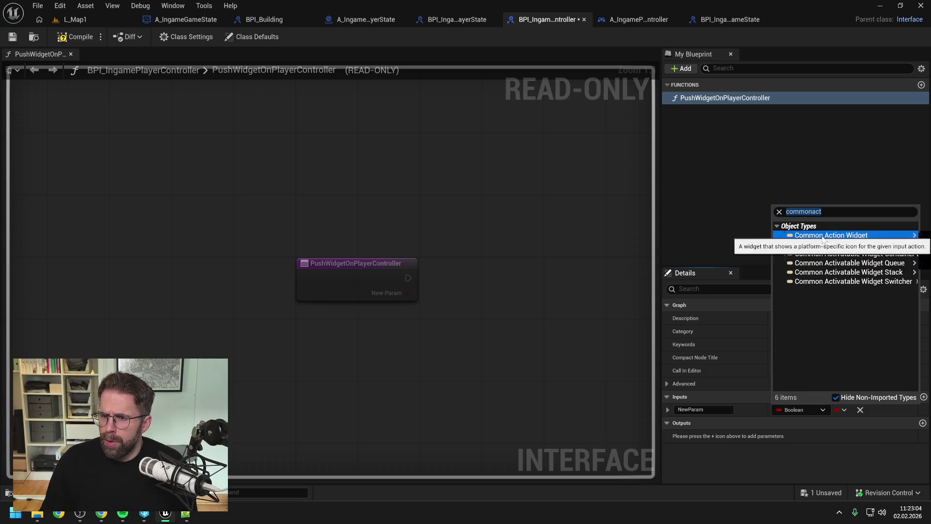
pyautogui.click(746, 246)
pyautogui.click(706, 411)
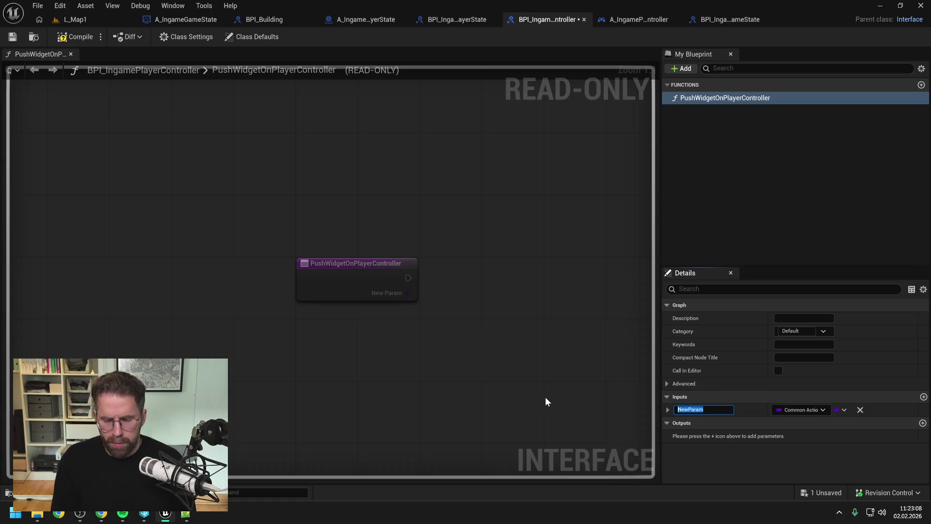
pyautogui.write('Widget')
pyautogui.press('Return')
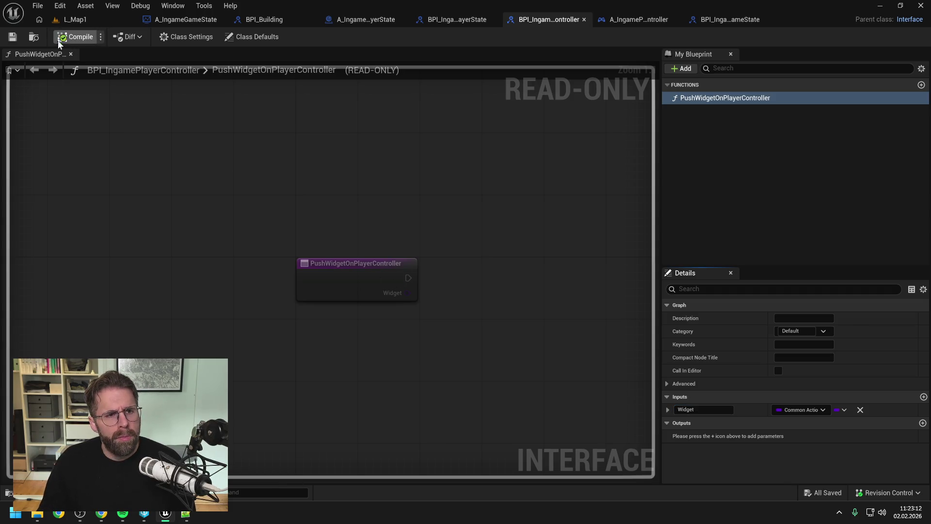
pyautogui.click(13, 38)
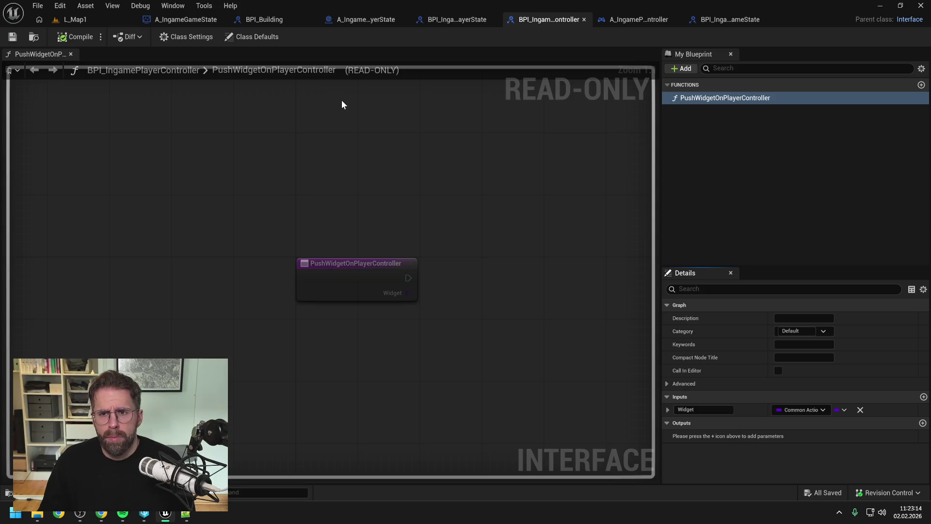
# Step: Add Push Widget on Player Controller, targeting Get My Player Controller, after Handle Player Defeated, and save
pyautogui.click(363, 21)
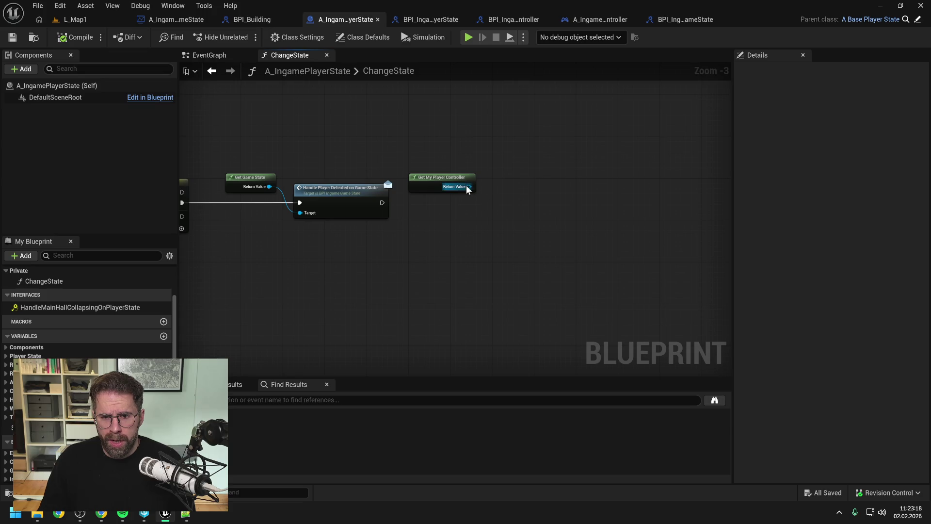
pyautogui.moveTo(468, 187); pyautogui.dragTo(510, 205)
pyautogui.write('p')
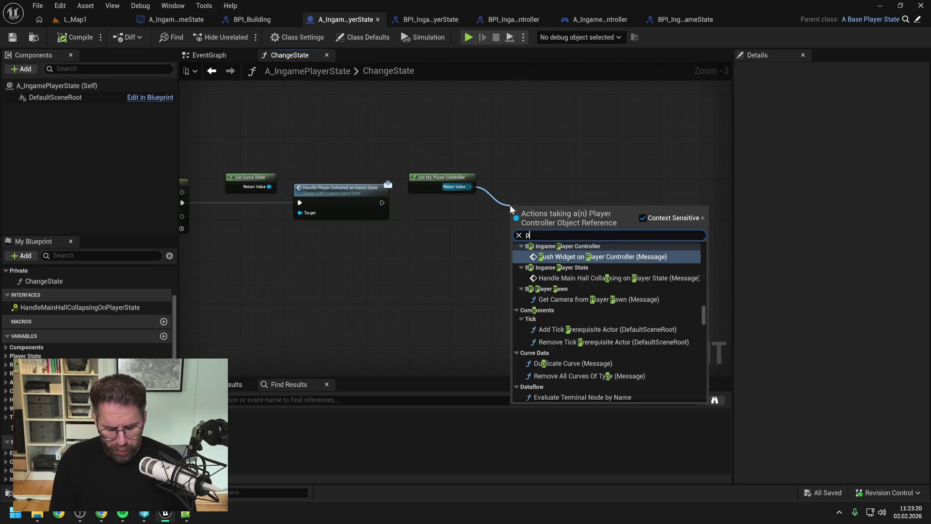
pyautogui.write('ush wi')
pyautogui.press('Return')
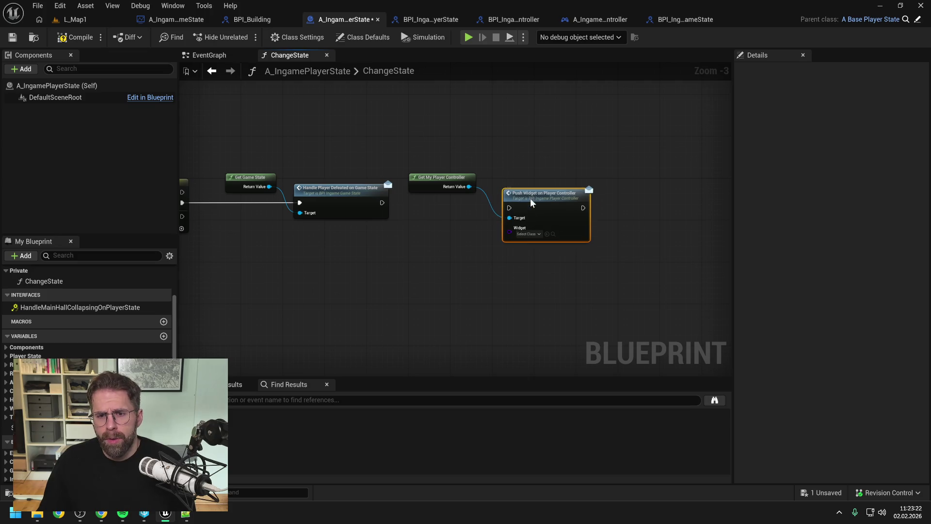
pyautogui.moveTo(382, 203)
pyautogui.mouseDown()
pyautogui.moveTo(509, 211)
pyautogui.moveTo(535, 192)
pyautogui.mouseUp()
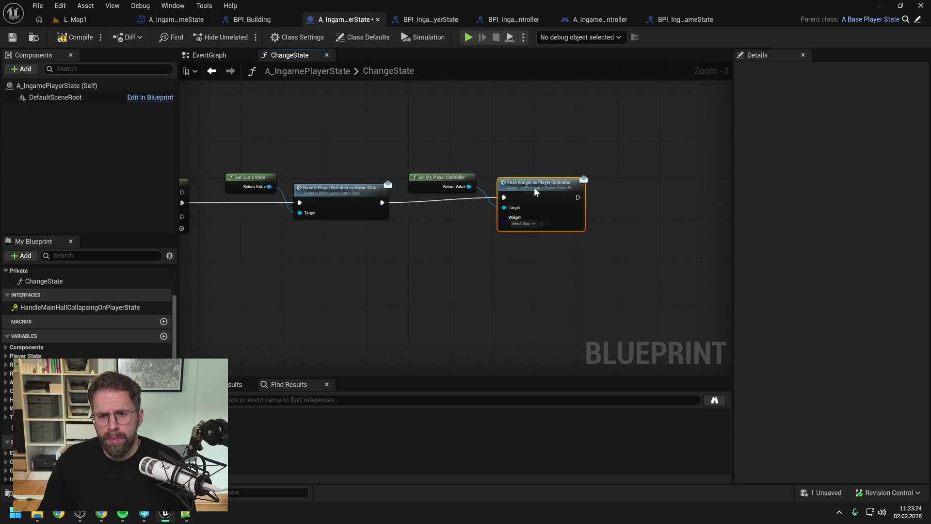
pyautogui.press('q')
pyautogui.click(449, 226)
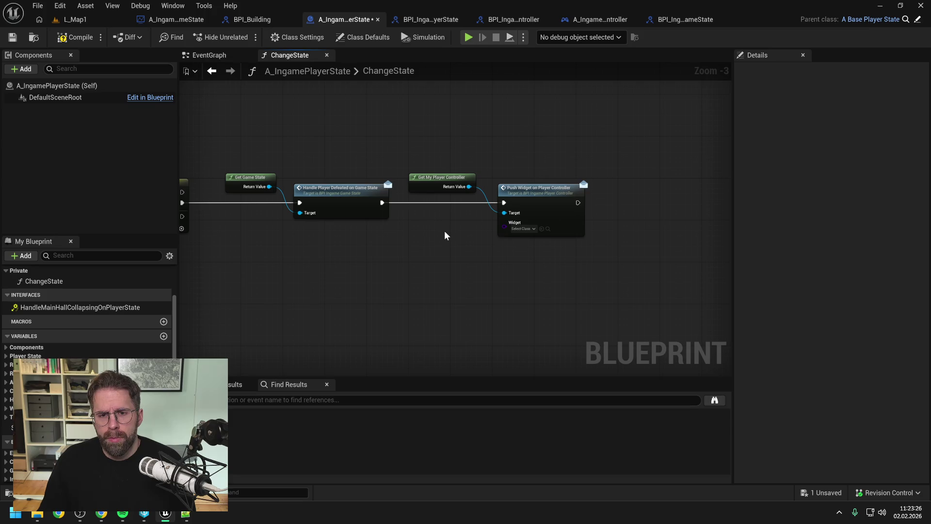
pyautogui.hotkey('ctrl', 's')
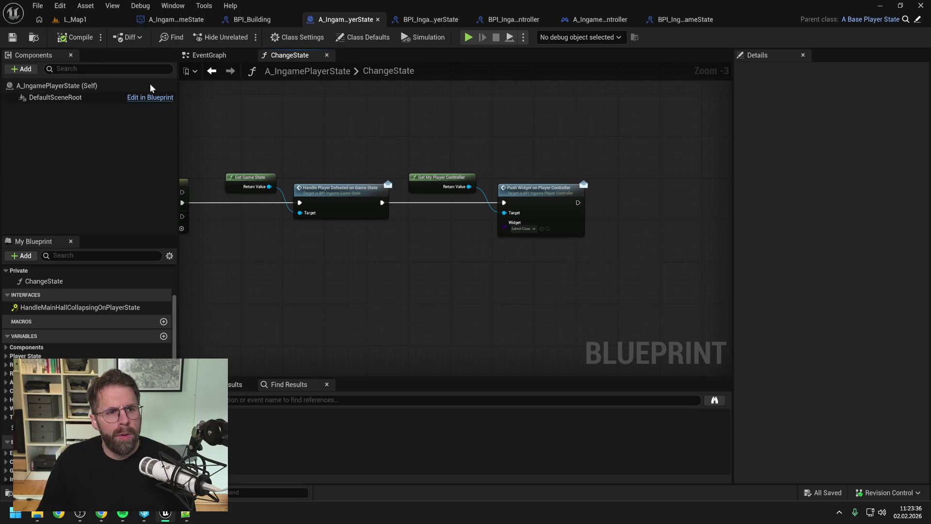
# Step: Create a new Blueprint Class with CommonActivatableWidget as its parent class
pyautogui.hotkey('ctrl', 'space')
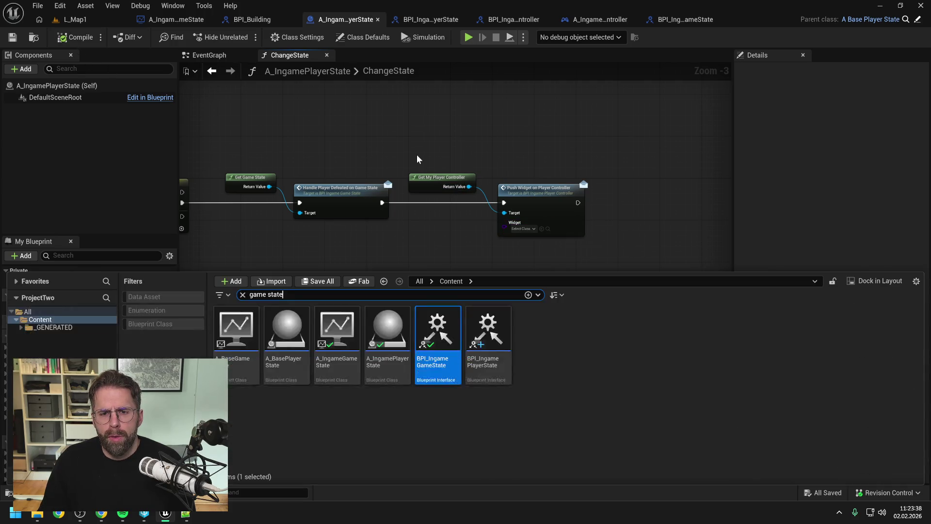
pyautogui.rightClick(556, 377)
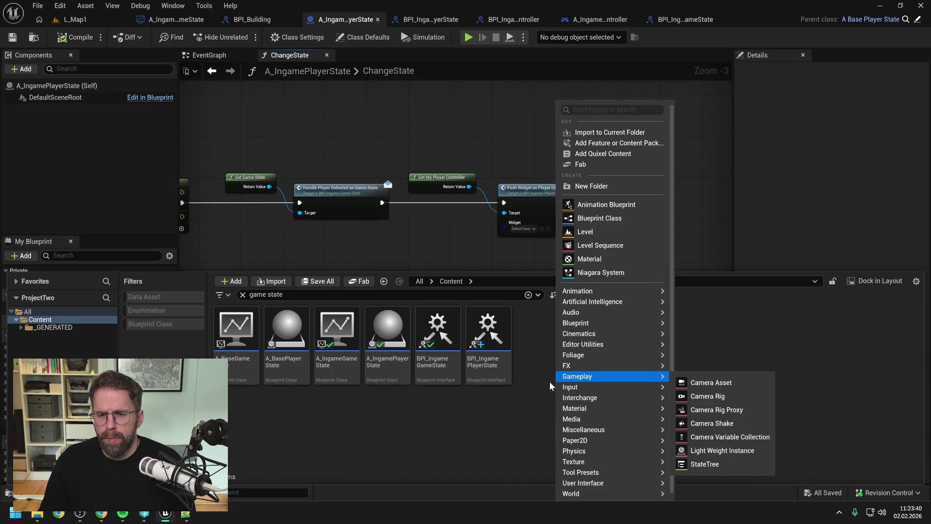
pyautogui.click(582, 218)
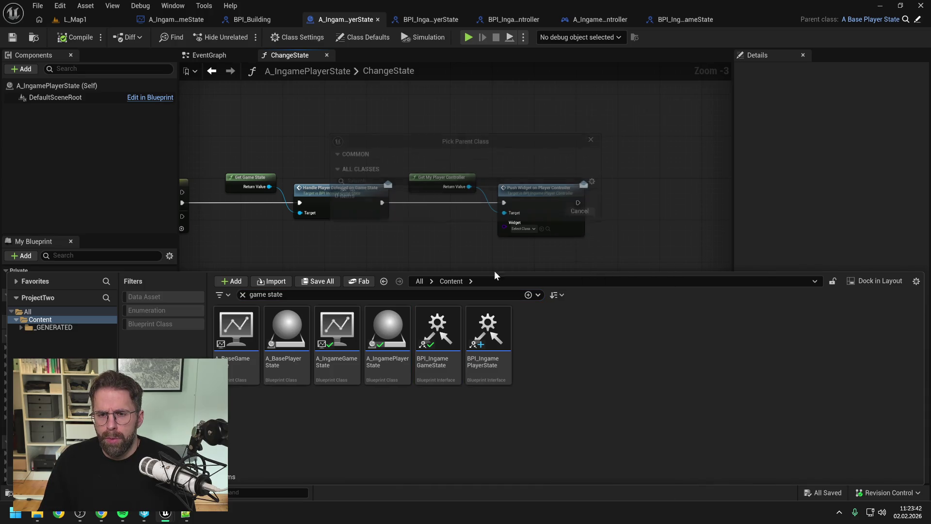
pyautogui.write('common activ')
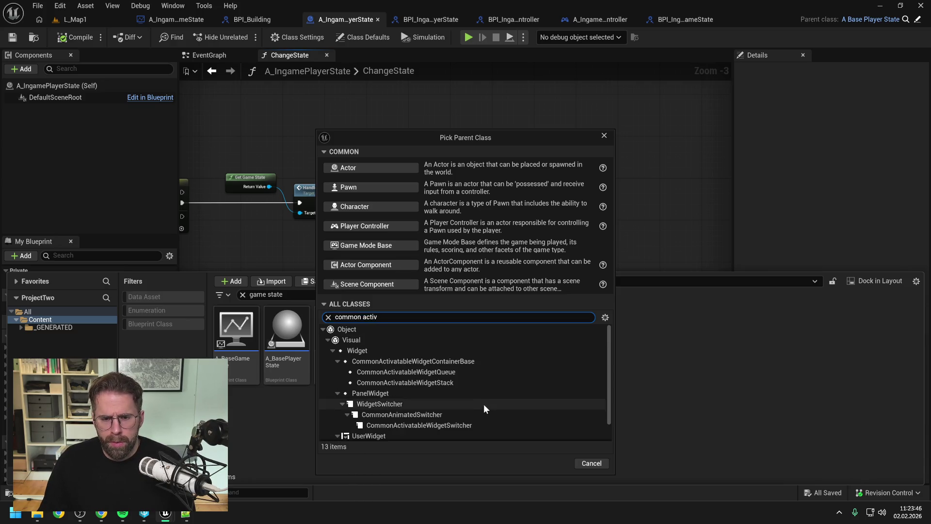
pyautogui.scroll(-1, 484, 397)
pyautogui.click(430, 424)
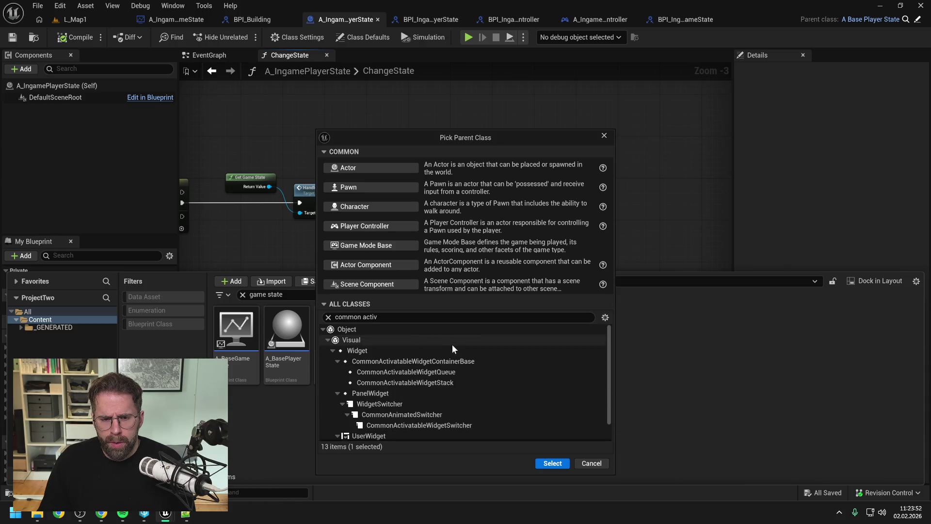
pyautogui.moveTo(435, 362)
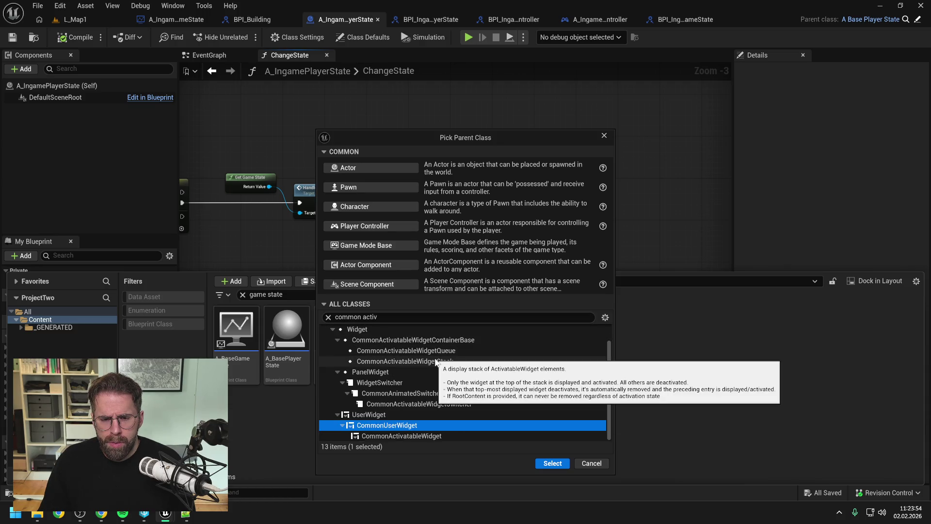
pyautogui.click(413, 435)
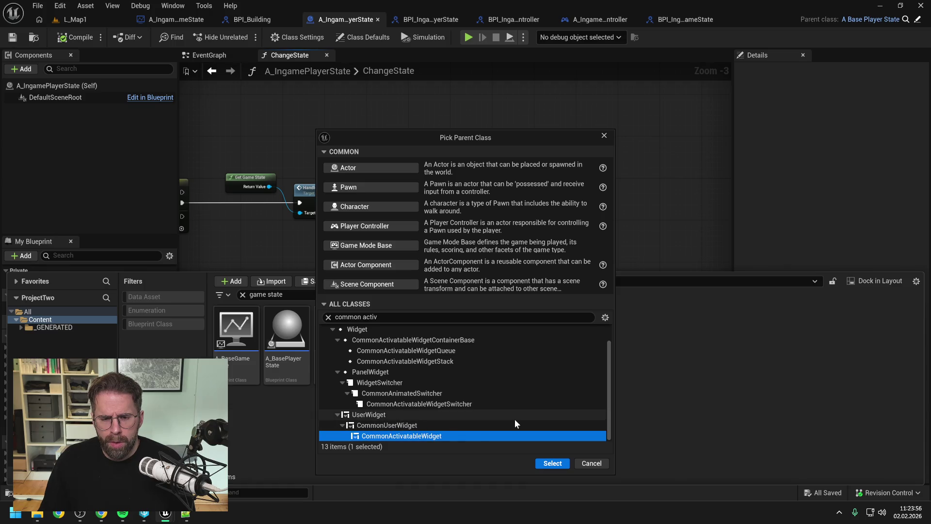
pyautogui.click(552, 463)
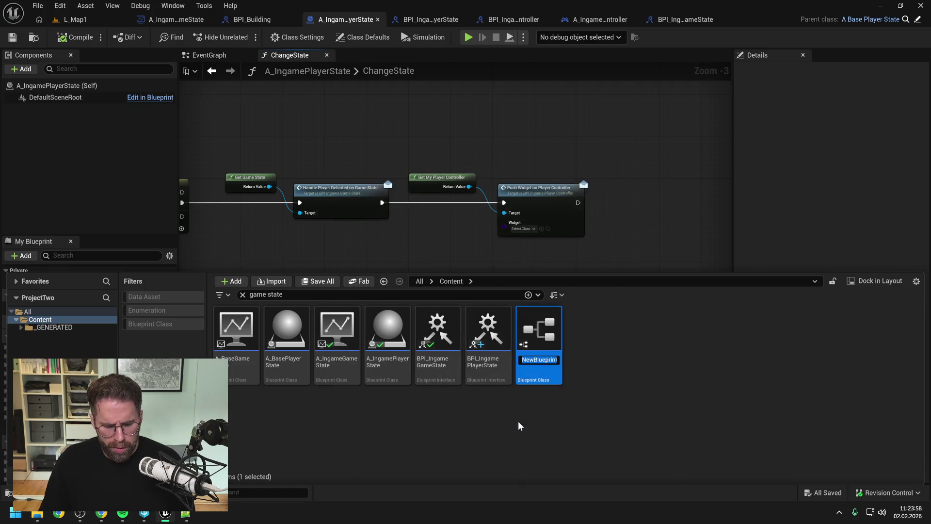
# Step: Name the new blueprint asset CAW_PlayerDefeated
pyautogui.write('CAW')
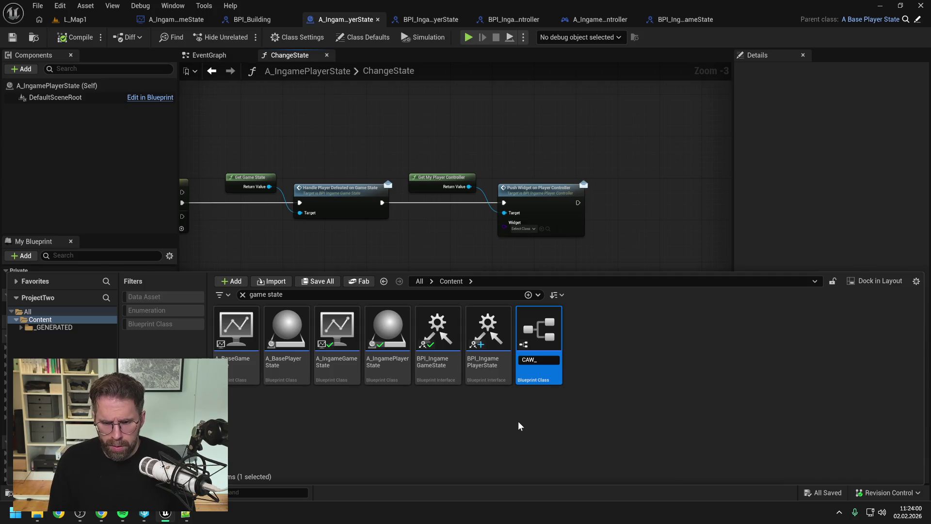
pyautogui.write('_')
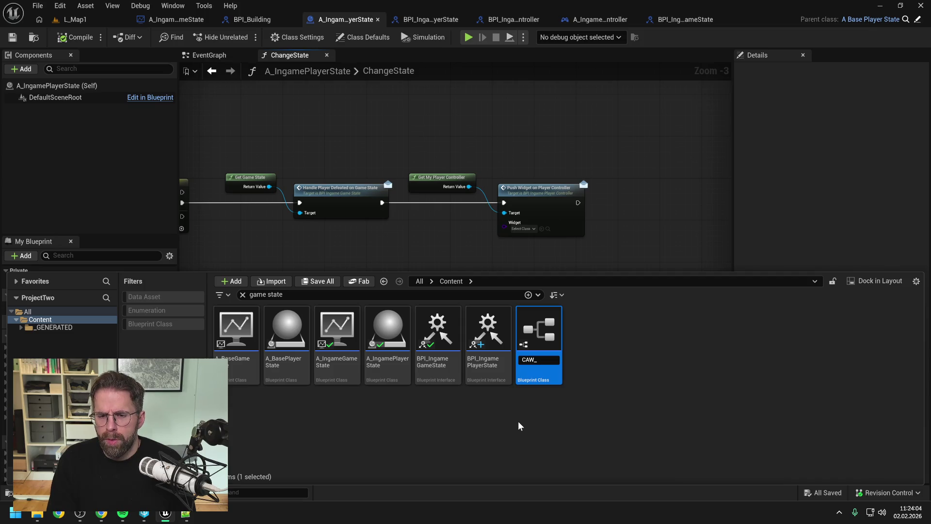
pyautogui.write('P')
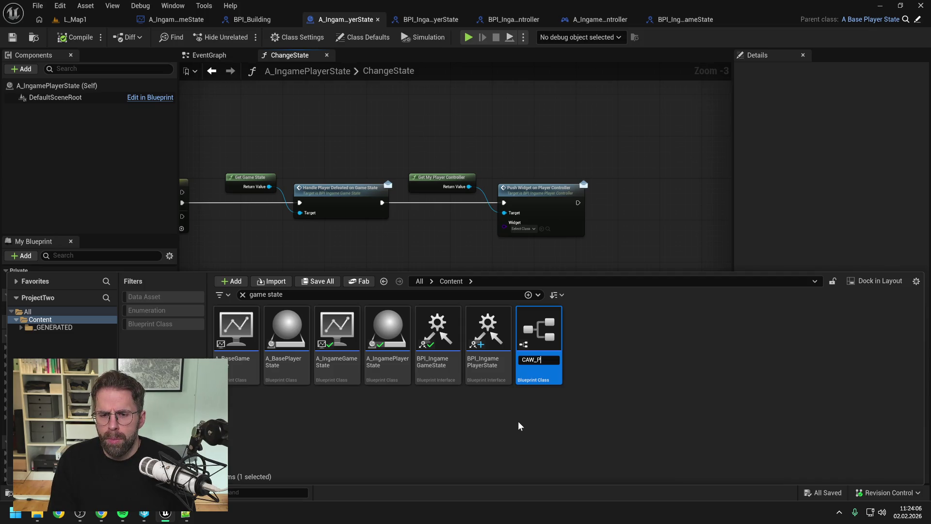
pyautogui.write('layerD')
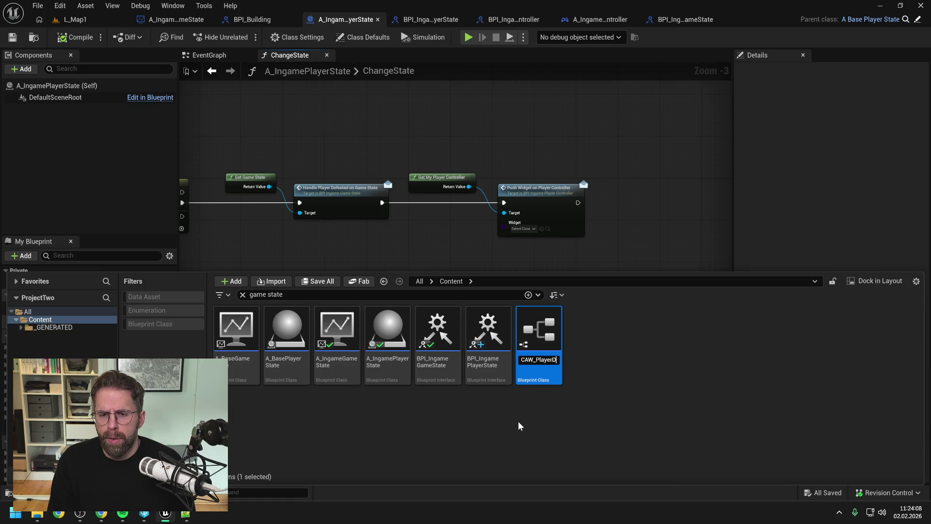
pyautogui.write('efeated')
pyautogui.press('Return')
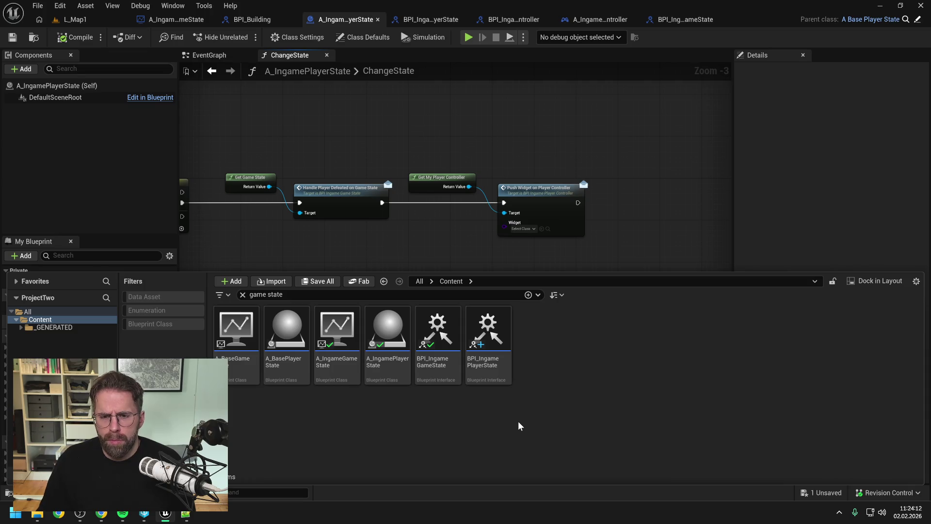
pyautogui.click(523, 229)
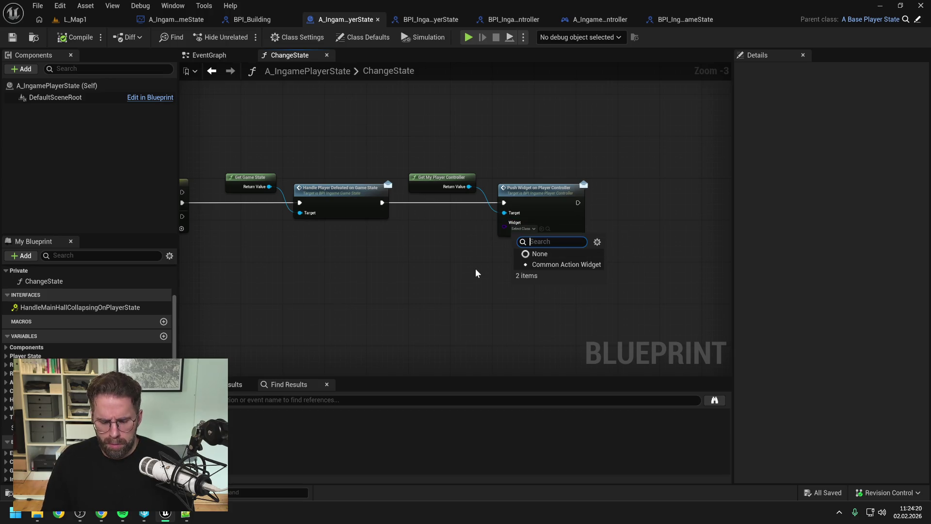
# Step: Make BPI_IngamePlayerController's Widget input a Common Activatable Widget class reference
pyautogui.write('lose')
pyautogui.press('Escape')
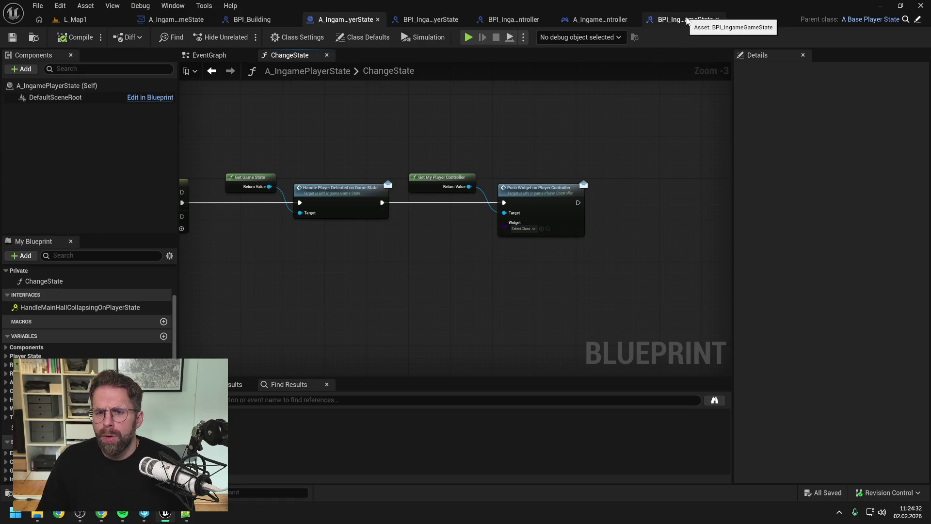
pyautogui.click(526, 20)
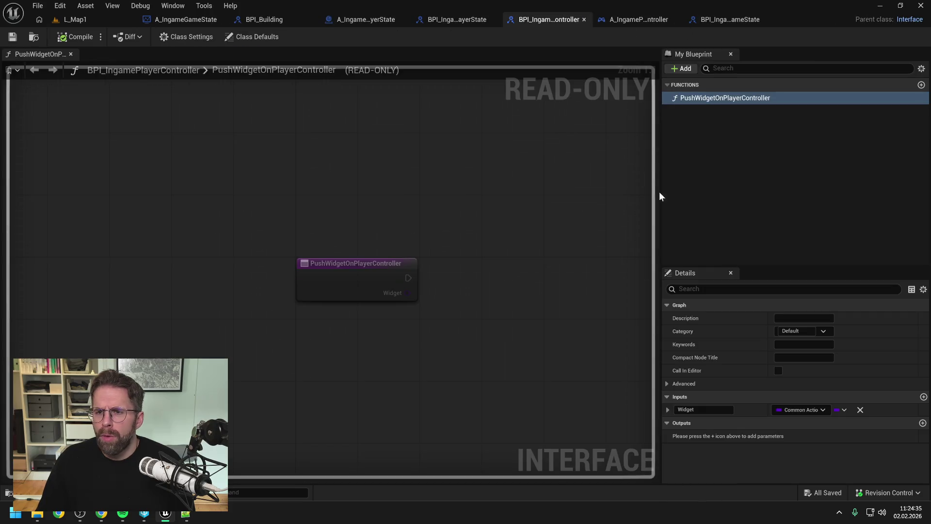
pyautogui.click(801, 410)
pyautogui.write('acti')
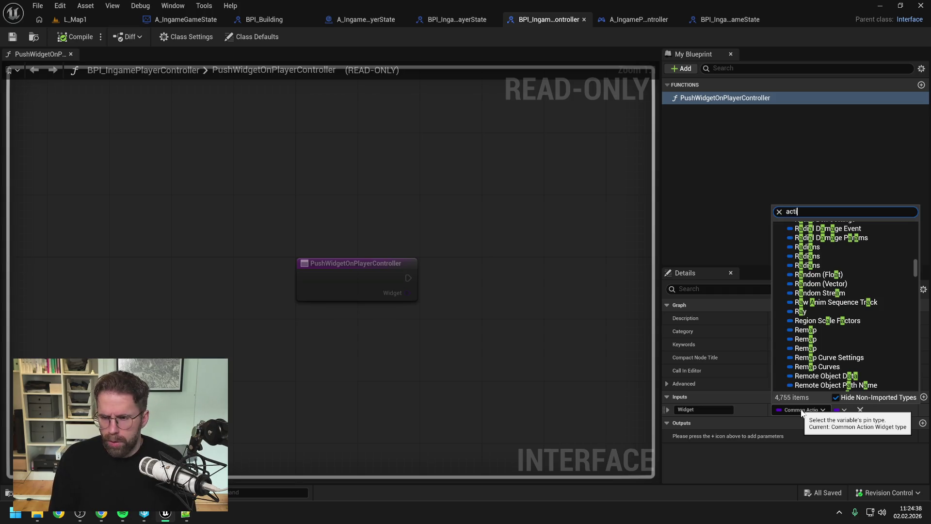
pyautogui.write('va')
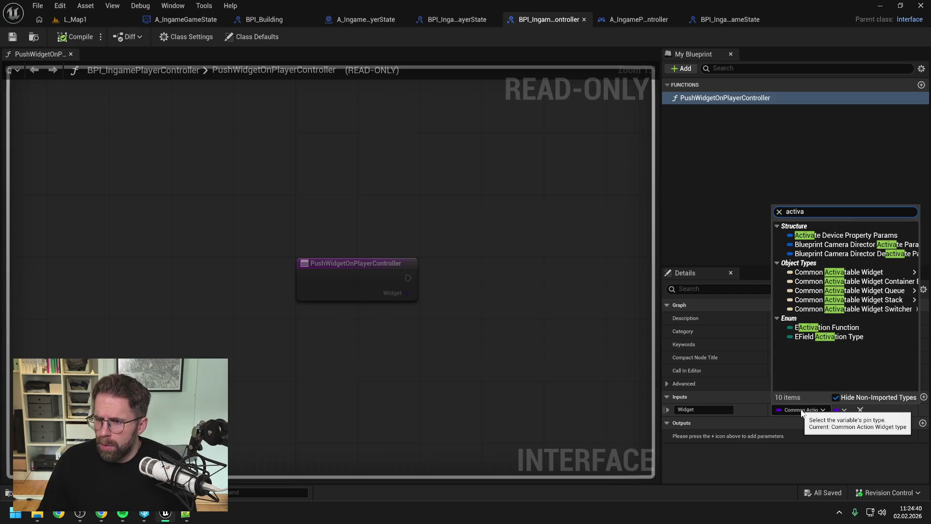
pyautogui.moveTo(841, 280)
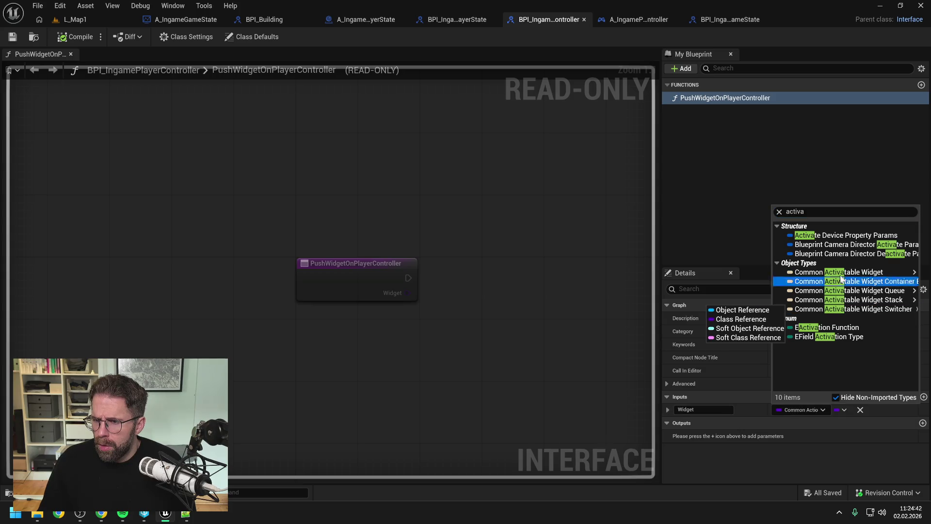
pyautogui.click(740, 283)
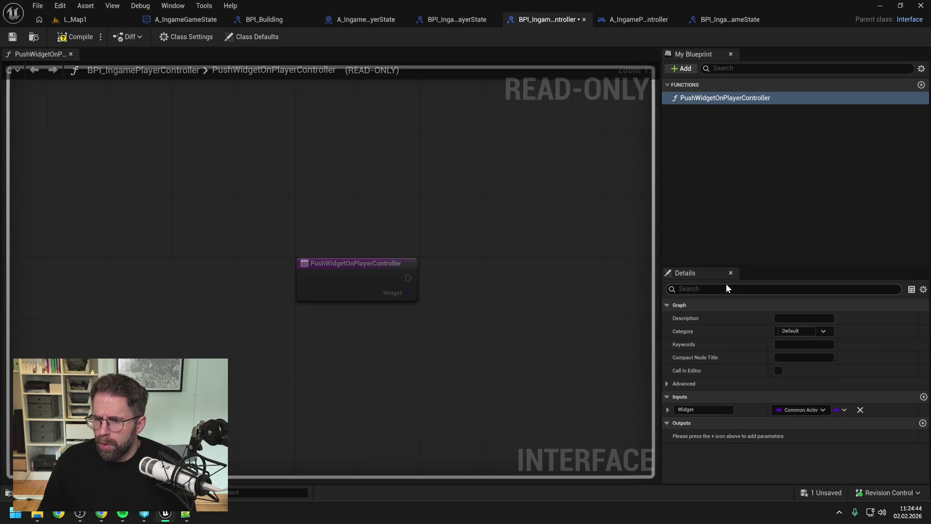
# Step: Compile and save the interface, then return to A_IngamePlayerState's ChangeState graph
pyautogui.click(75, 37)
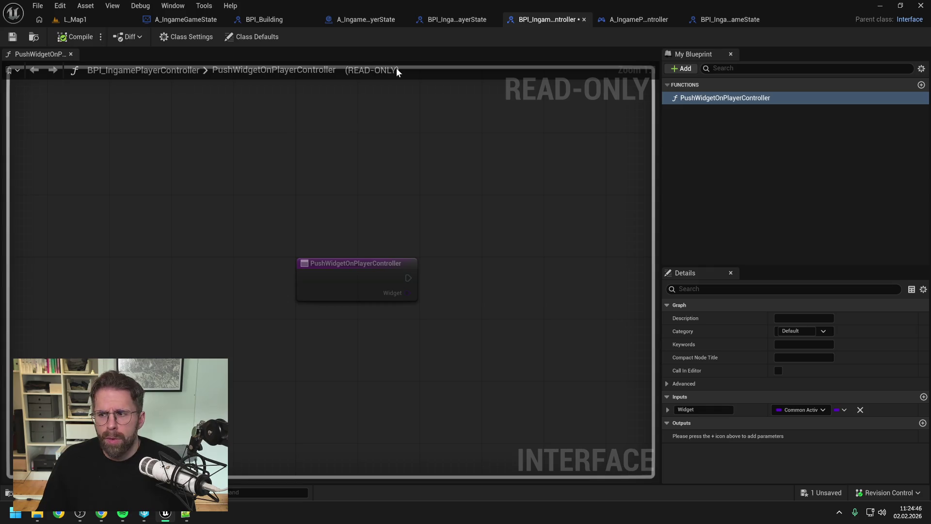
pyautogui.hotkey('ctrl', 's')
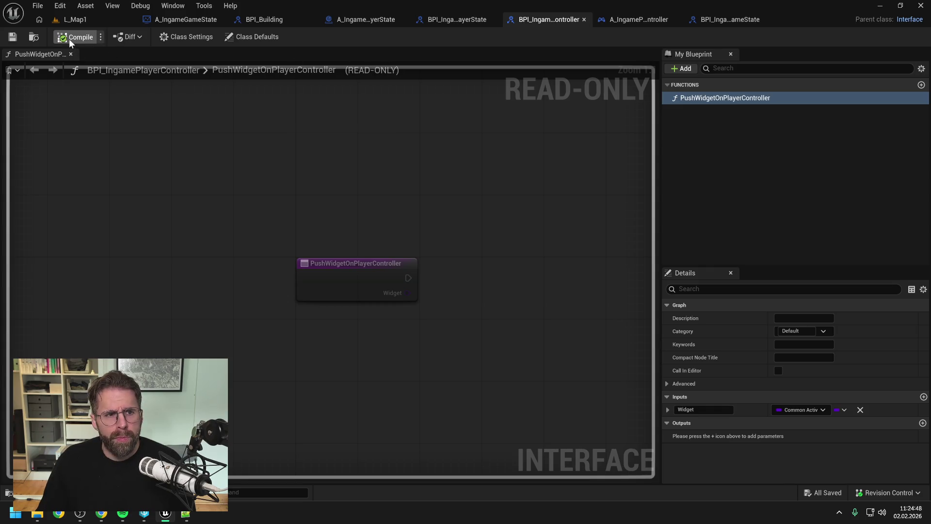
pyautogui.click(455, 21)
pyautogui.click(360, 20)
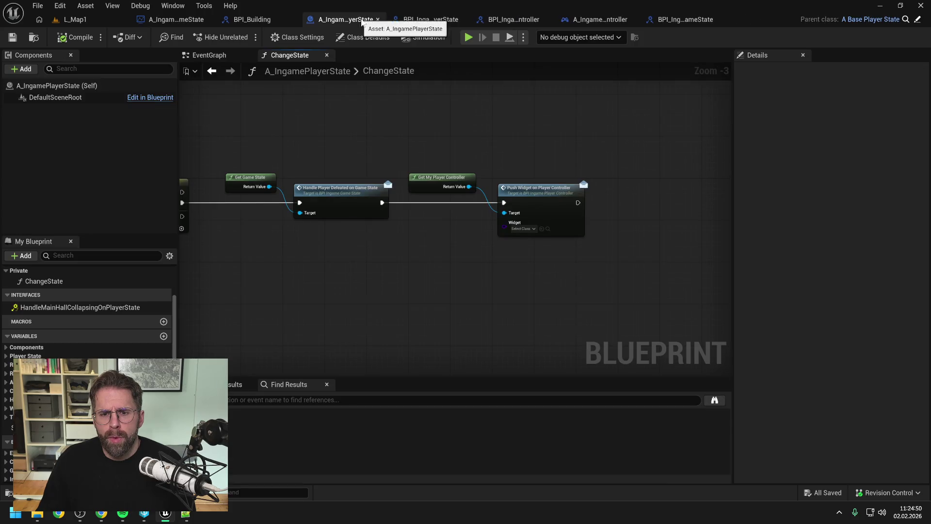
# Step: Set Push Widget's Widget pin to CAW_PlayerDefeated, save, and go to A_IngamePlayerController's EventGraph
pyautogui.click(523, 228)
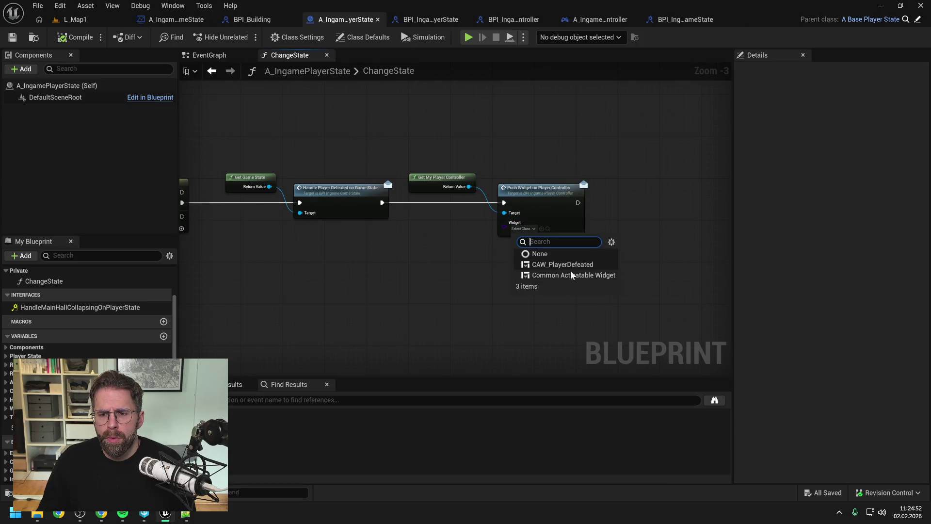
pyautogui.click(562, 264)
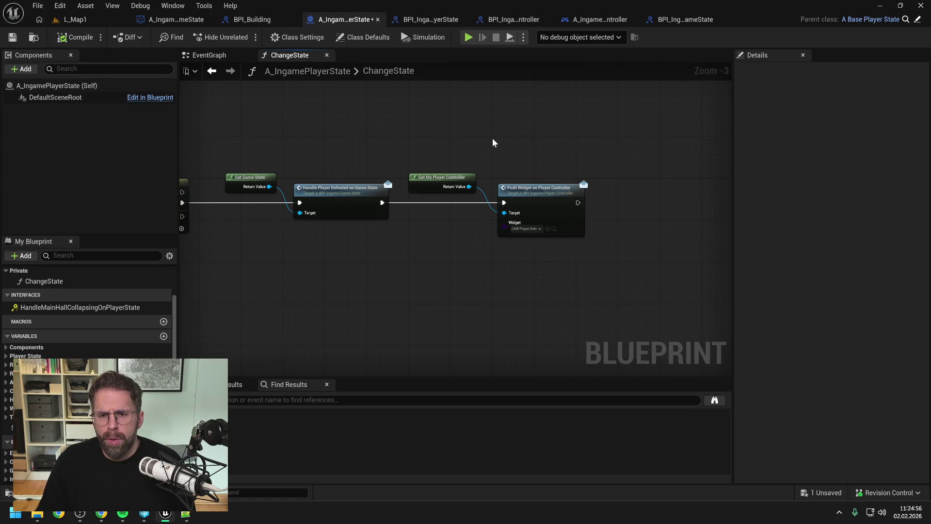
pyautogui.hotkey('ctrl', 's')
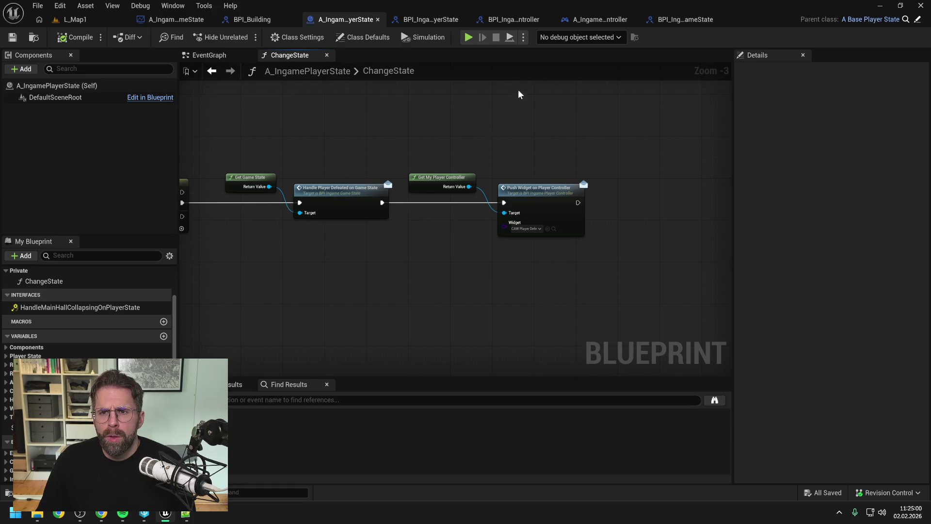
pyautogui.click(599, 19)
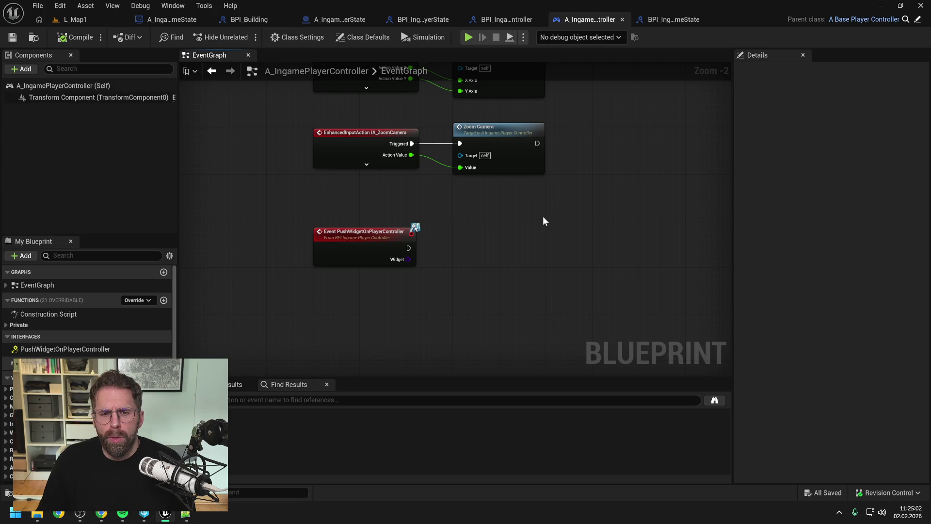
# Step: Maximize the reopened level editor showing L_StartUp to fill the screen
pyautogui.scroll(-1, 543, 216)
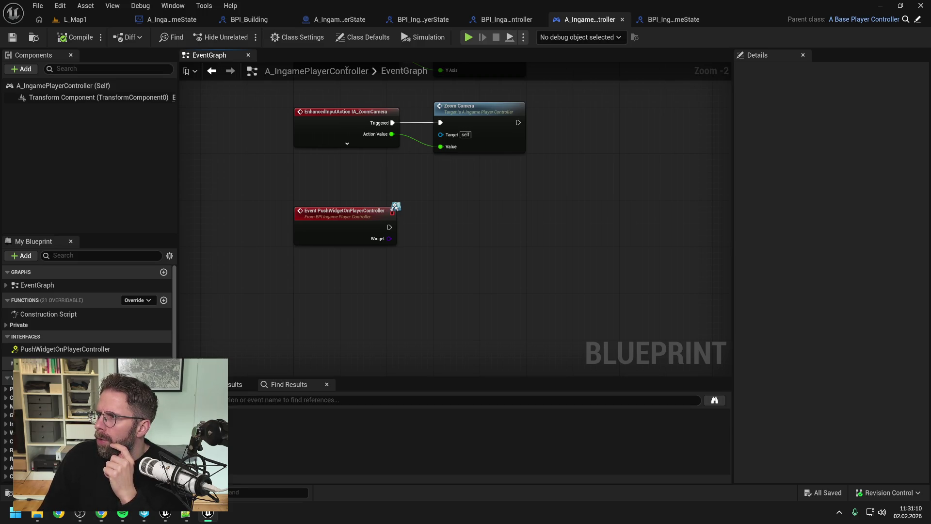
pyautogui.moveTo(863, 77)
pyautogui.mouseDown()
pyautogui.moveTo(632, 95)
pyautogui.moveTo(445, 1)
pyautogui.mouseUp()
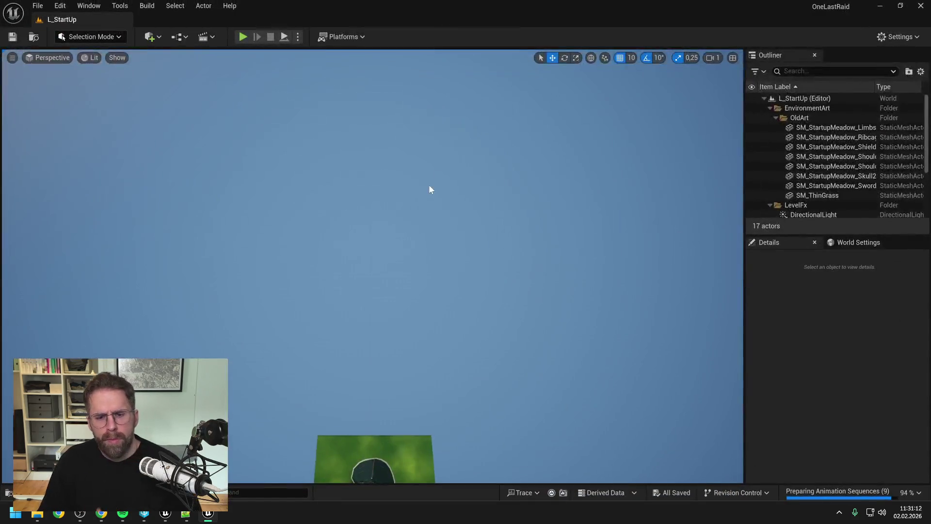
# Step: Replace the 'layout' asset search with 'ingame player contr' and select A_IngamePlayerController
pyautogui.hotkey('ctrl', 'space')
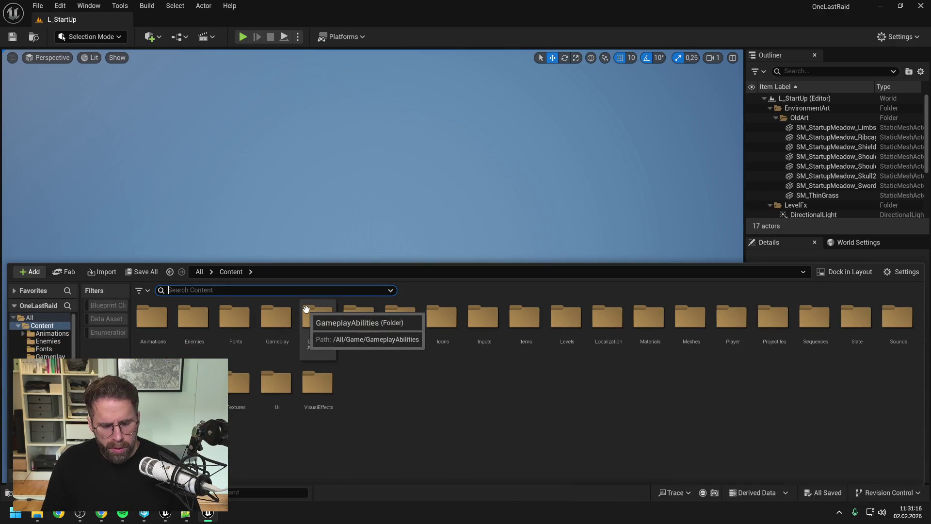
pyautogui.write('l')
pyautogui.press('BackSpace')
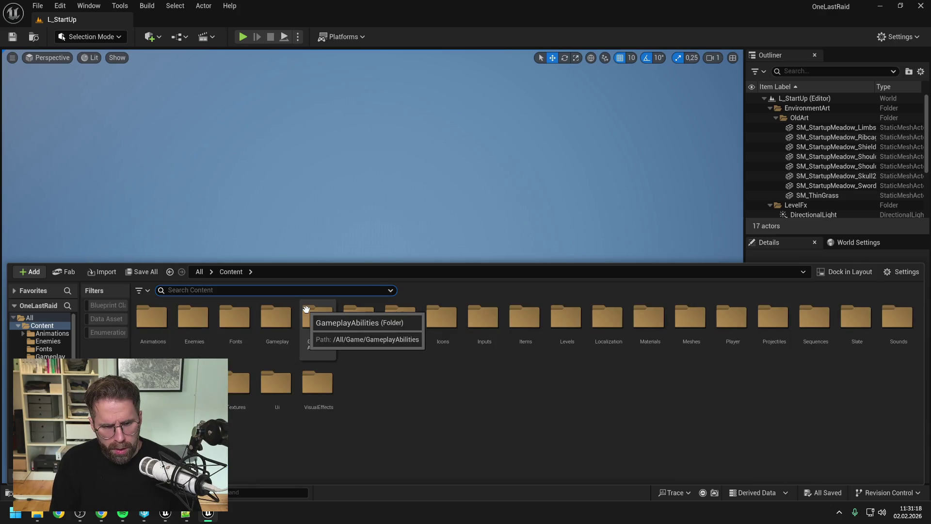
pyautogui.write('layout')
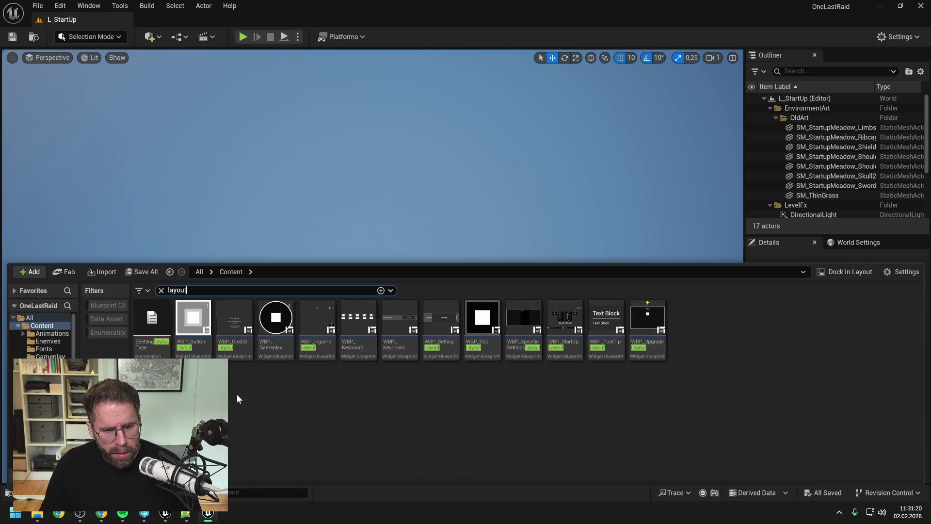
pyautogui.click(245, 411)
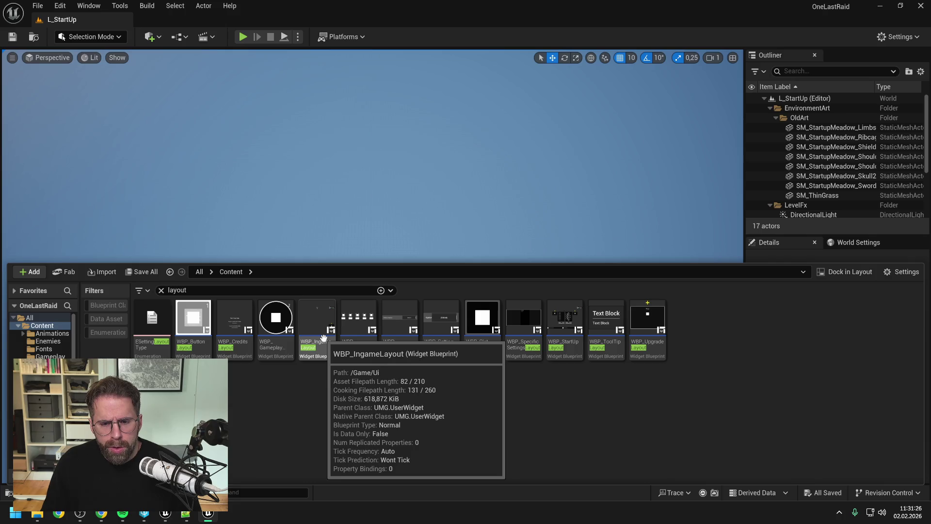
pyautogui.click(187, 289)
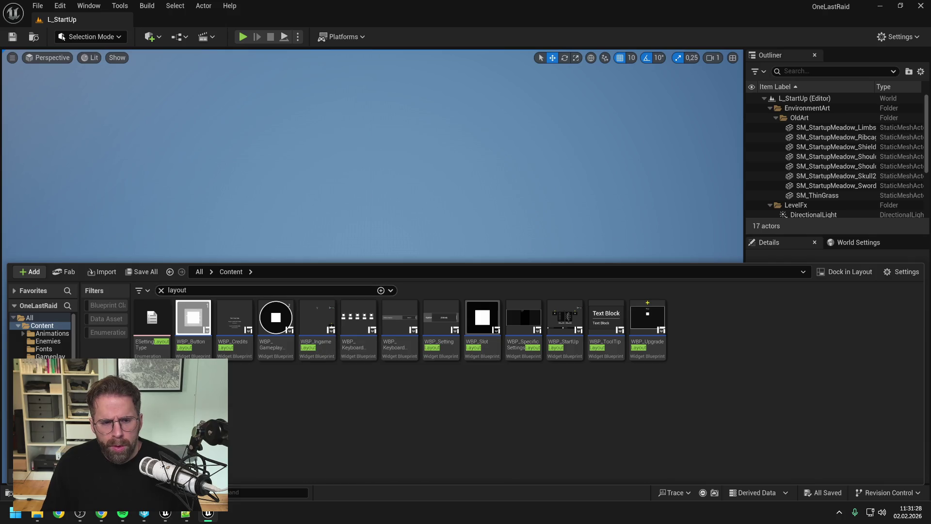
pyautogui.write('ingame player contr')
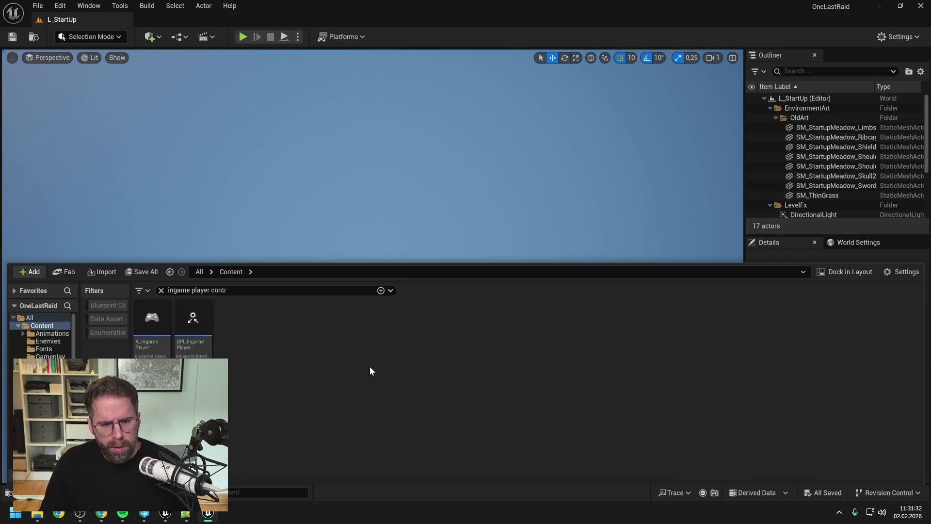
pyautogui.click(159, 315)
# Step: Open A_IngamePlayerController and bring its EventGraph's BeginPlay and Parent: BeginPlay nodes into view
pyautogui.doubleClick(159, 315)
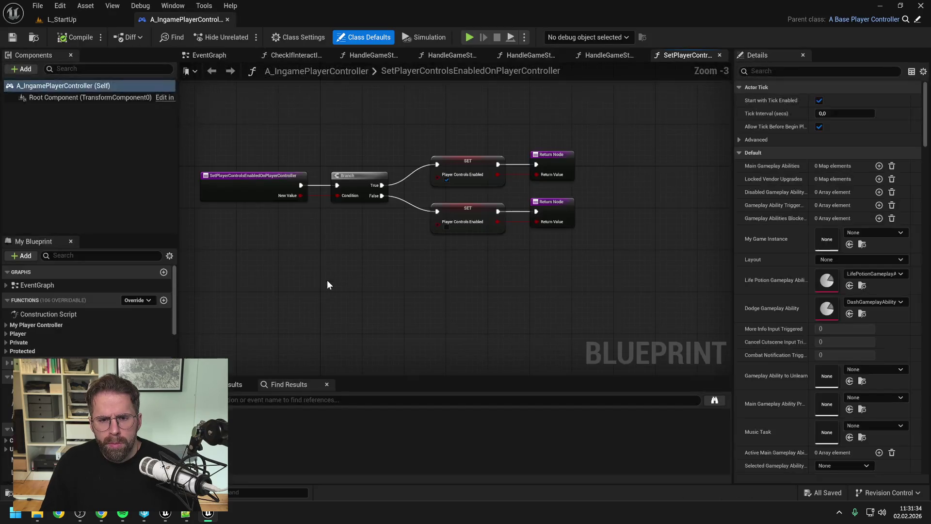
pyautogui.click(211, 54)
pyautogui.scroll(8, 441, 285)
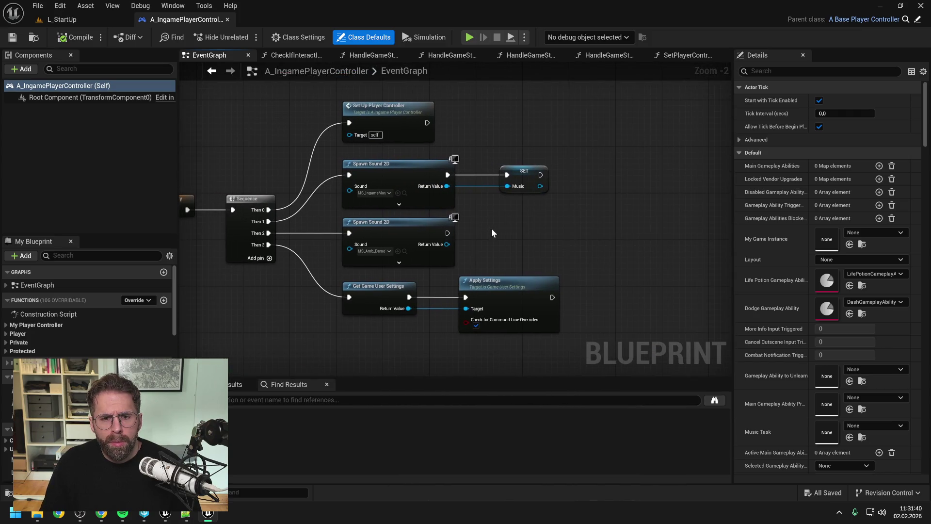
pyautogui.moveTo(491, 240)
pyautogui.mouseDown()
pyautogui.moveTo(539, 190)
pyautogui.moveTo(446, 260)
pyautogui.moveTo(418, 132)
pyautogui.moveTo(406, 222)
pyautogui.mouseUp()
pyautogui.click(321, 115)
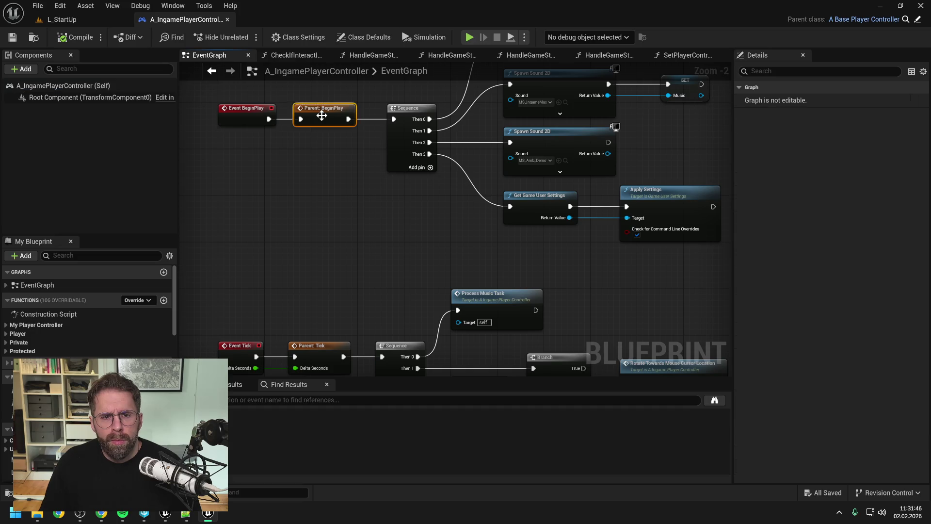
pyautogui.click(328, 171)
pyautogui.hotkey('ctrl', 'space')
# Step: Open A_BasePlayerController via a 'base player contr' search, keeping only its EventGraph tab open
pyautogui.write('ingame player contr')
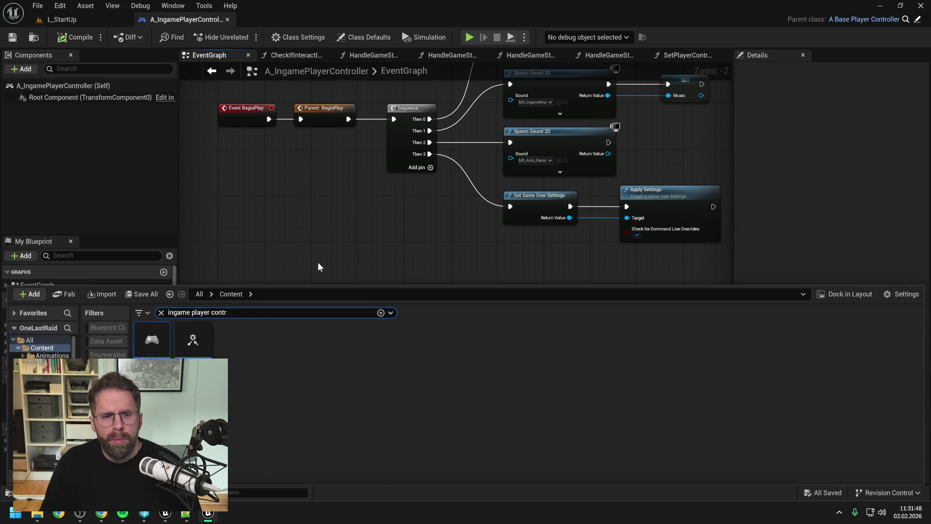
pyautogui.hotkey('ctrl', 'a')
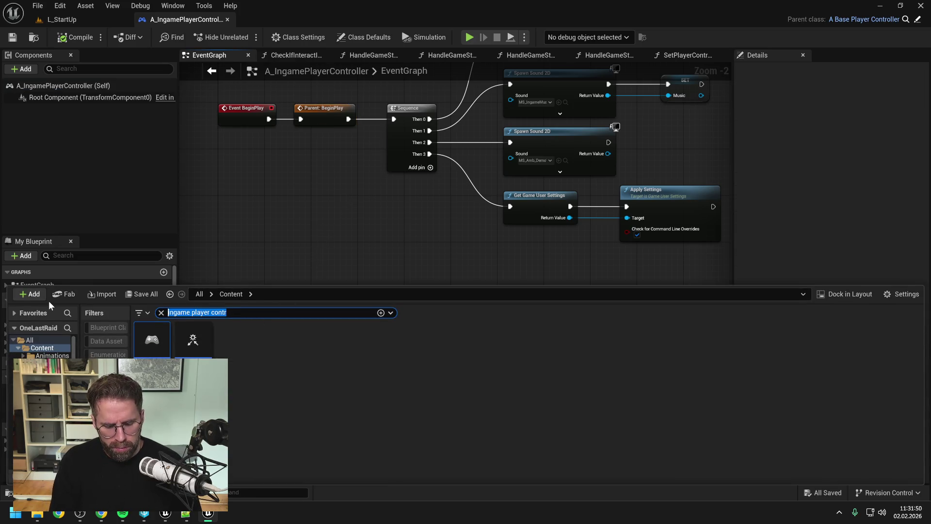
pyautogui.write('base player contr')
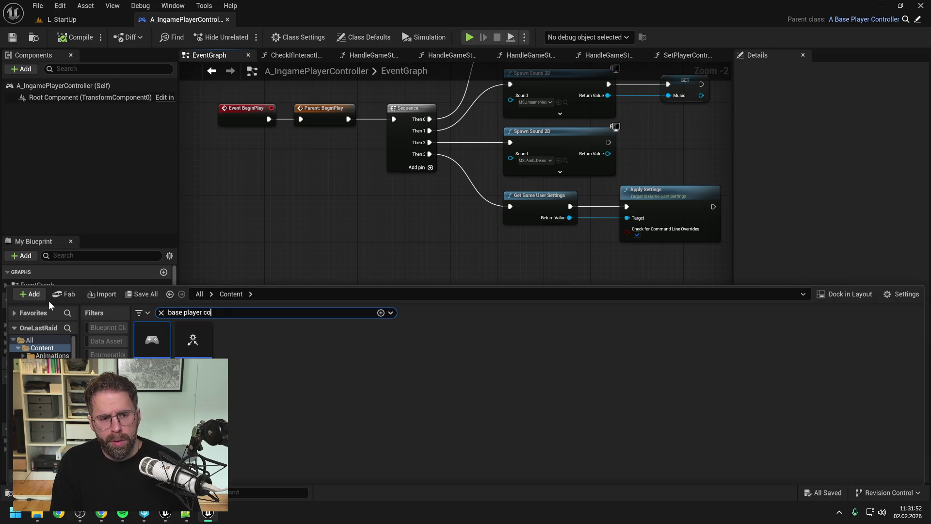
pyautogui.press('Down')
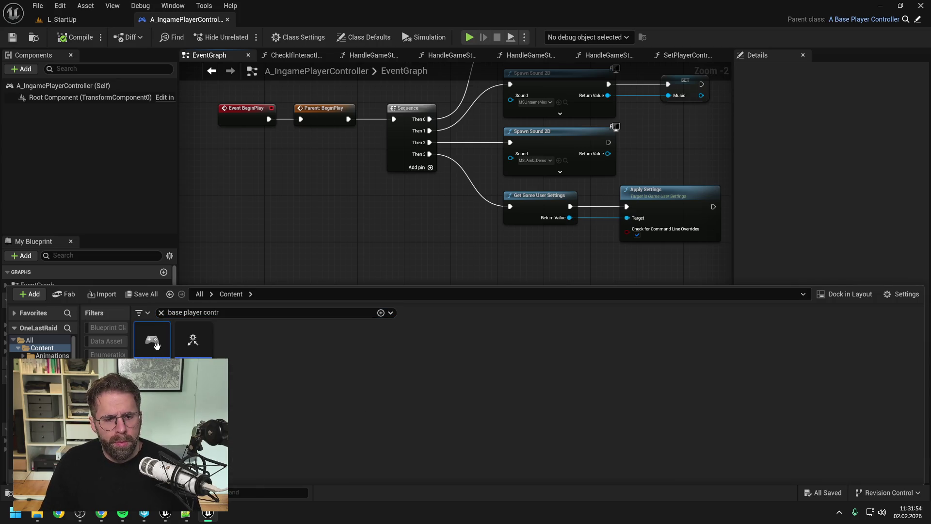
pyautogui.press('Return')
pyautogui.scroll(-4, 471, 275)
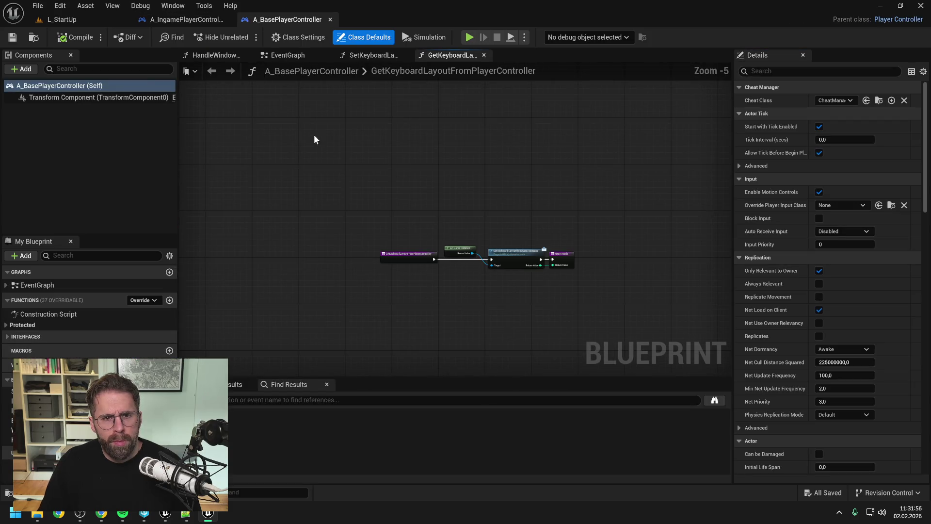
pyautogui.click(297, 55)
pyautogui.rightClick(297, 55)
pyautogui.click(329, 105)
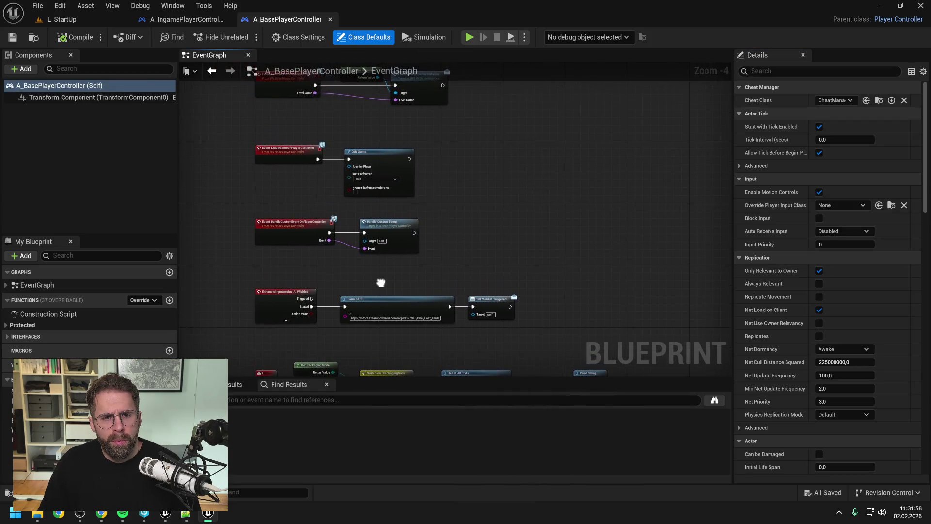
# Step: Look over the base controller's events, then go back to A_IngamePlayerController
pyautogui.scroll(3, 463, 193)
pyautogui.scroll(3, 455, 241)
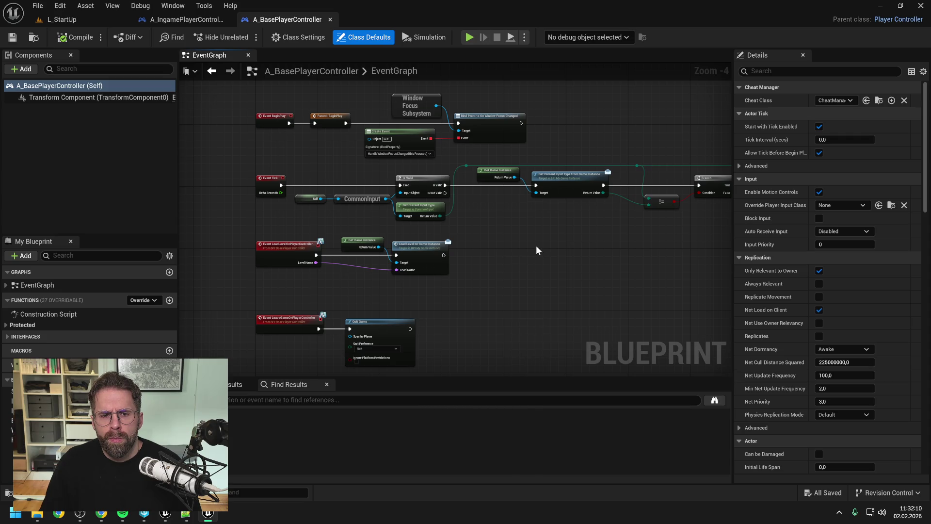
pyautogui.hscroll(10, 537, 244)
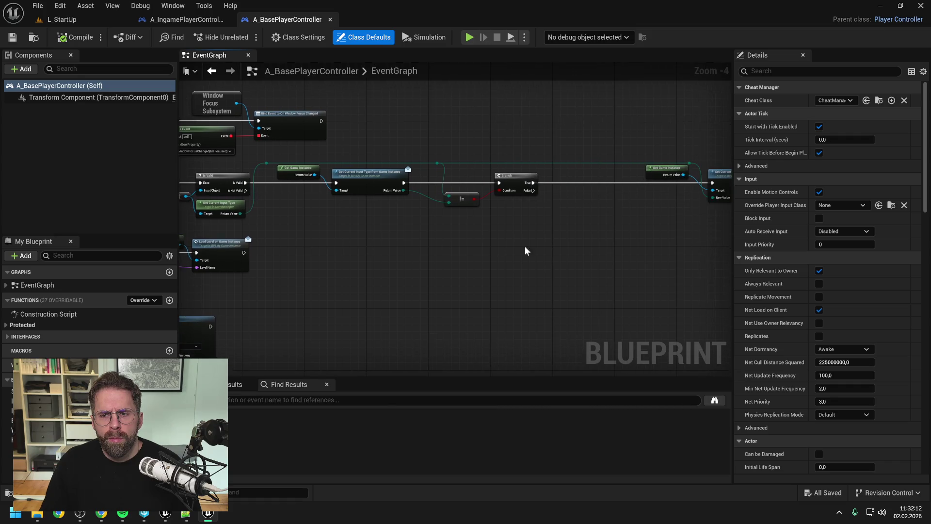
pyautogui.hscroll(-10, 382, 252)
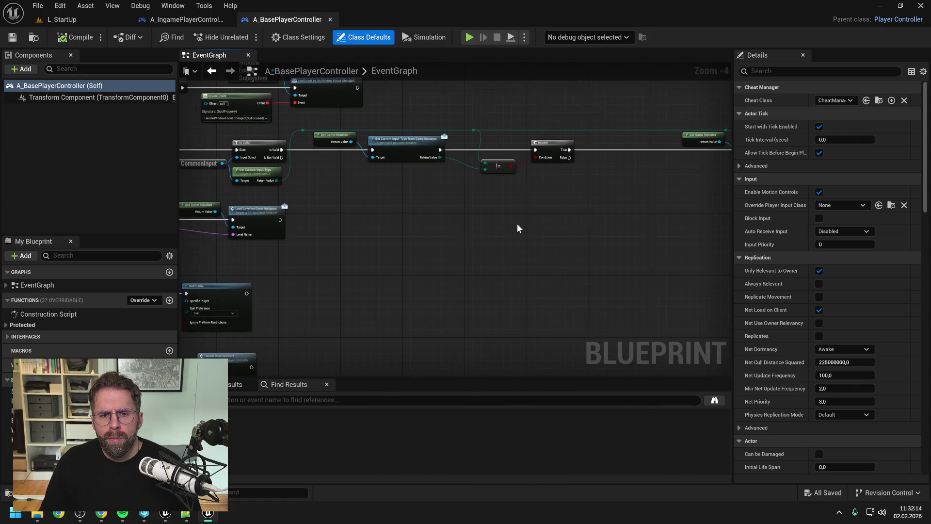
pyautogui.scroll(-8, 548, 232)
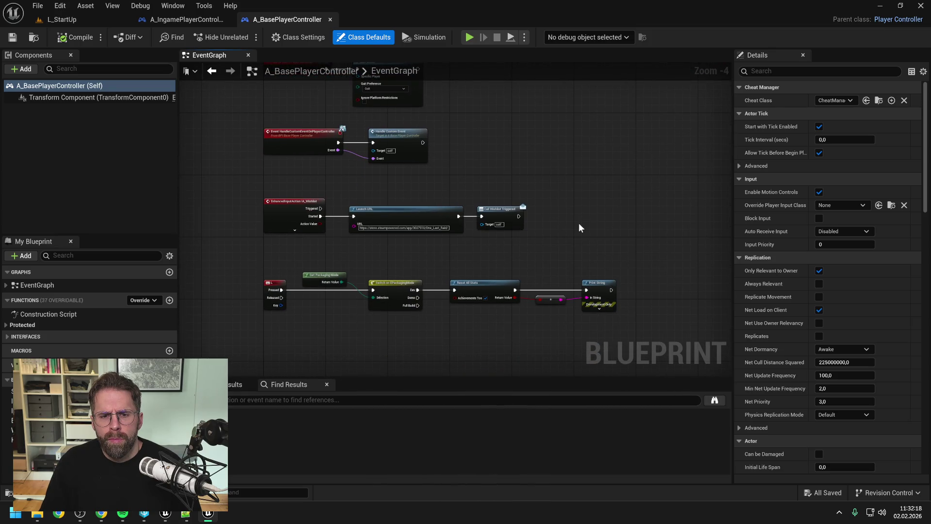
pyautogui.scroll(-3, 578, 222)
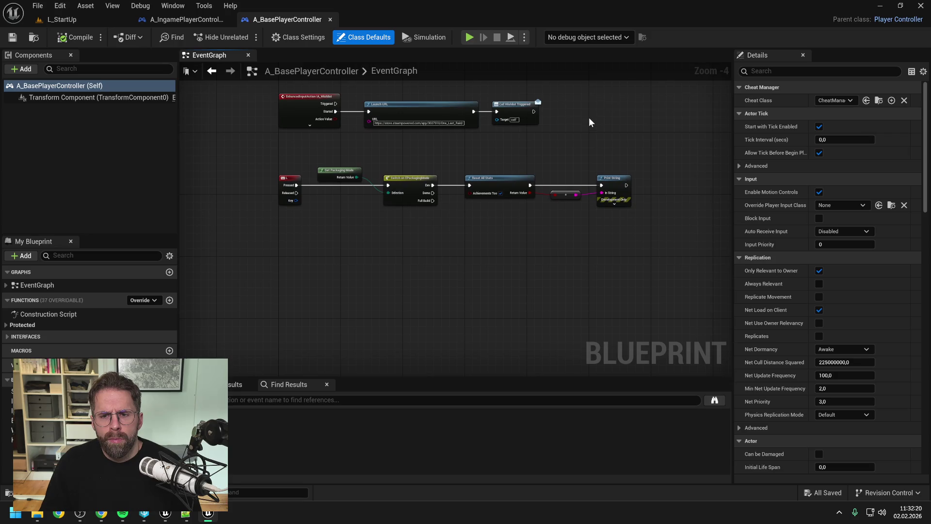
pyautogui.click(187, 19)
# Step: Find references to the Layout variable and jump to where SetUpPlayerController creates WBP_IngameLayout
pyautogui.scroll(-10, 61, 340)
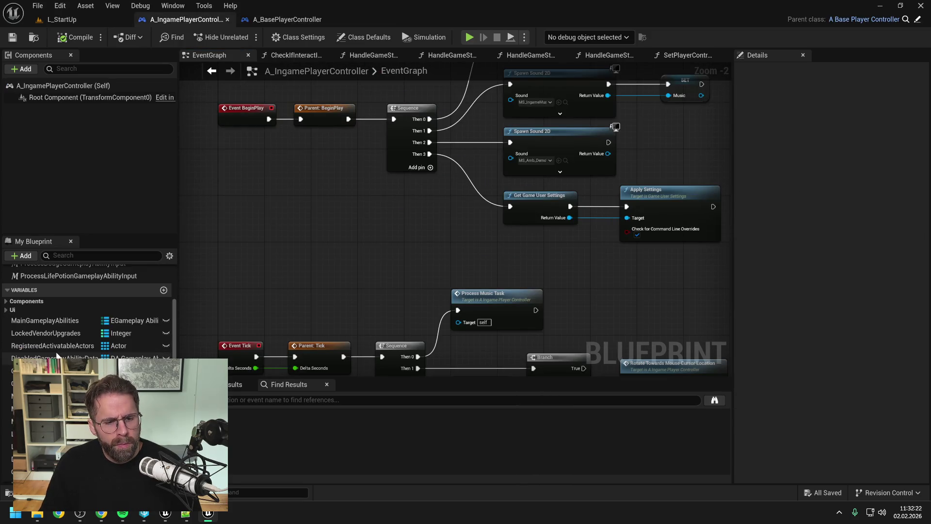
pyautogui.rightClick(68, 433)
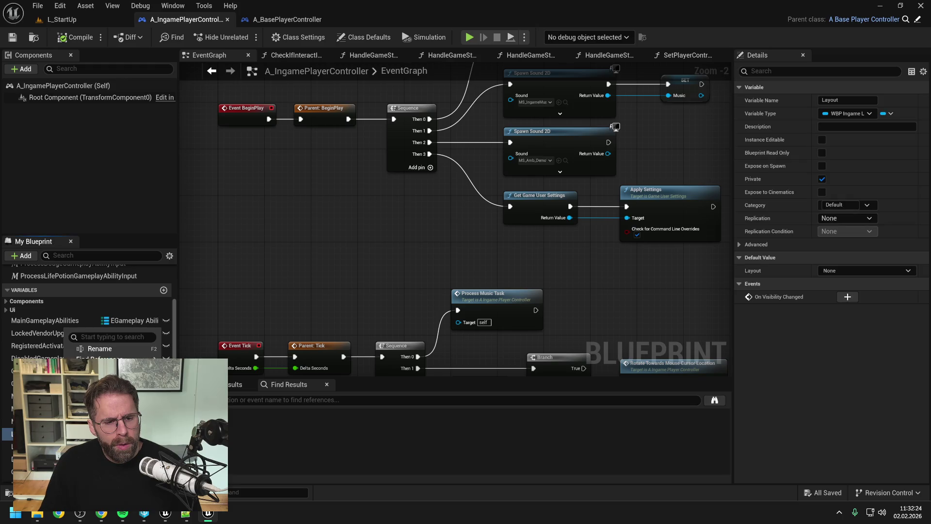
pyautogui.click(116, 360)
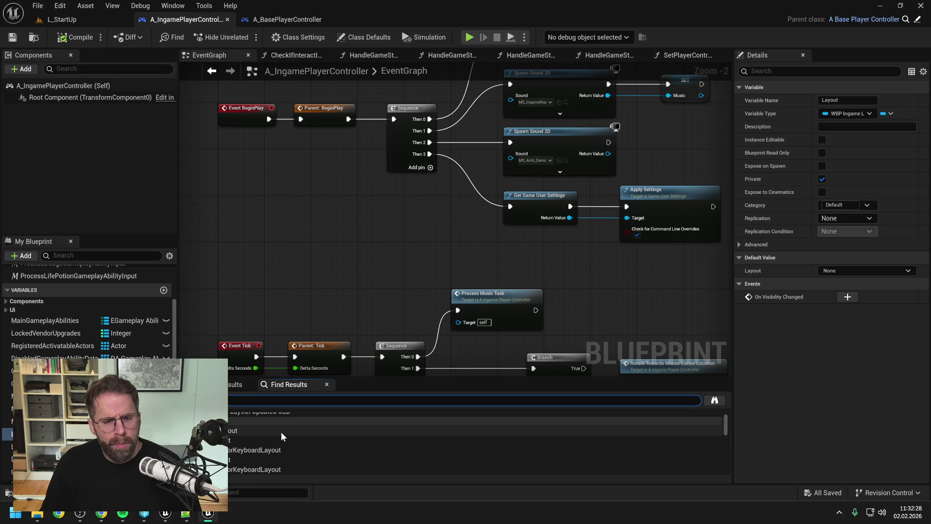
pyautogui.click(272, 428)
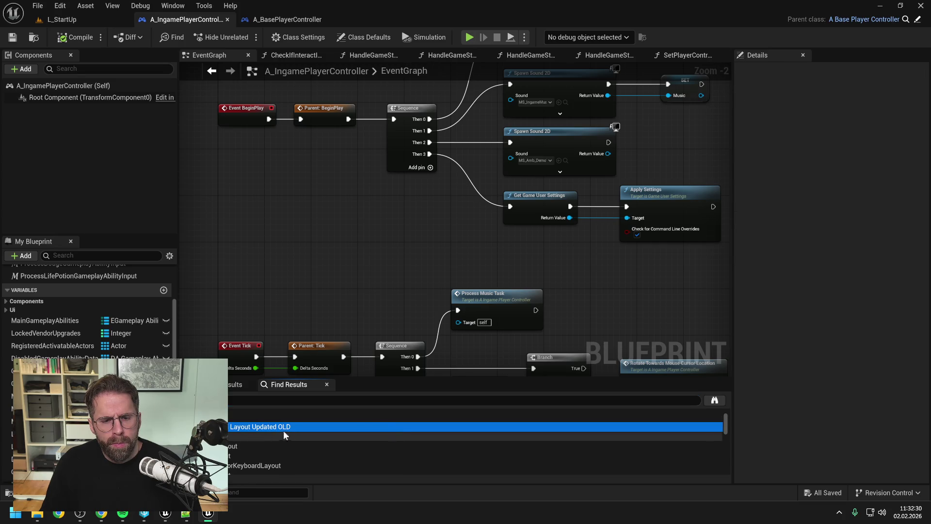
pyautogui.scroll(-1, 283, 426)
pyautogui.click(249, 438)
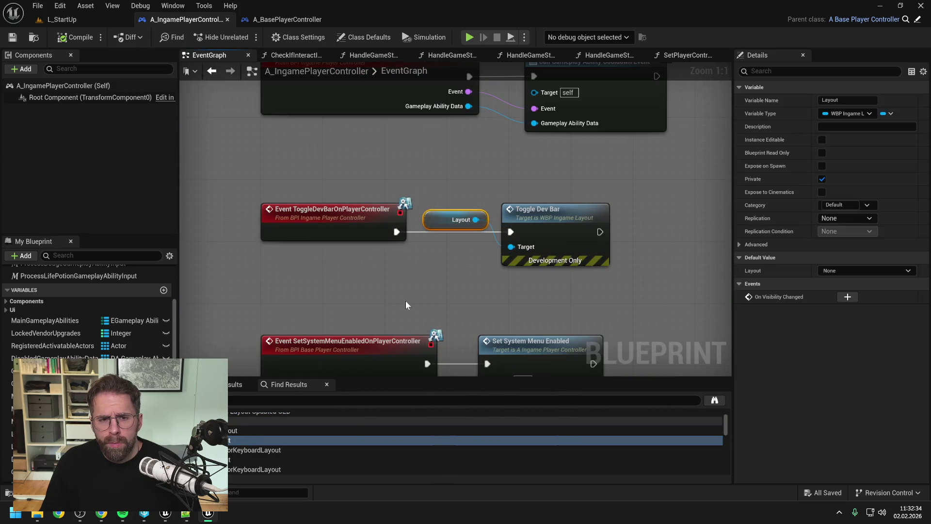
pyautogui.scroll(-4, 288, 451)
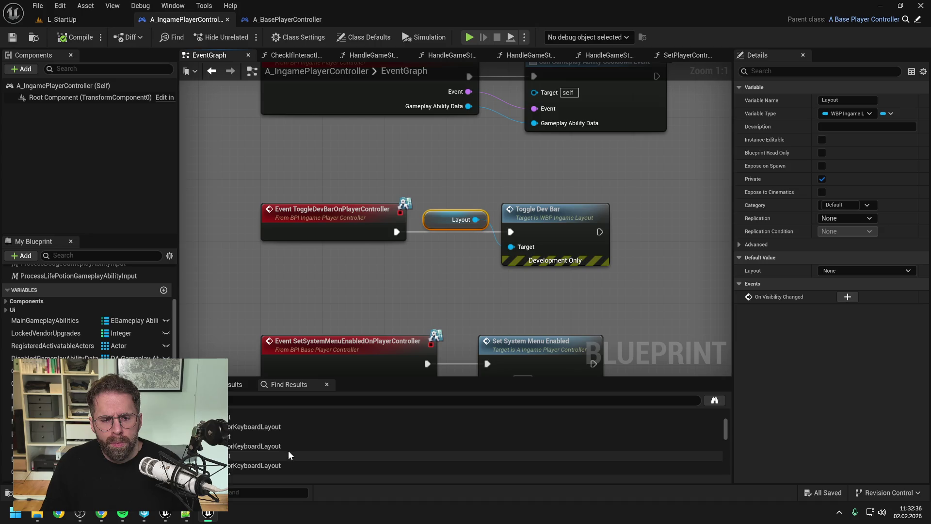
pyautogui.scroll(-3, 289, 454)
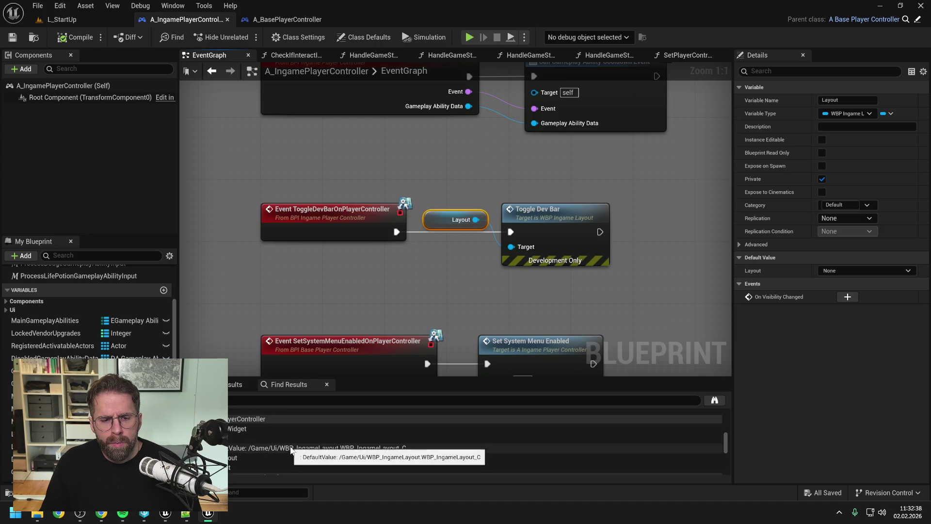
pyautogui.click(287, 417)
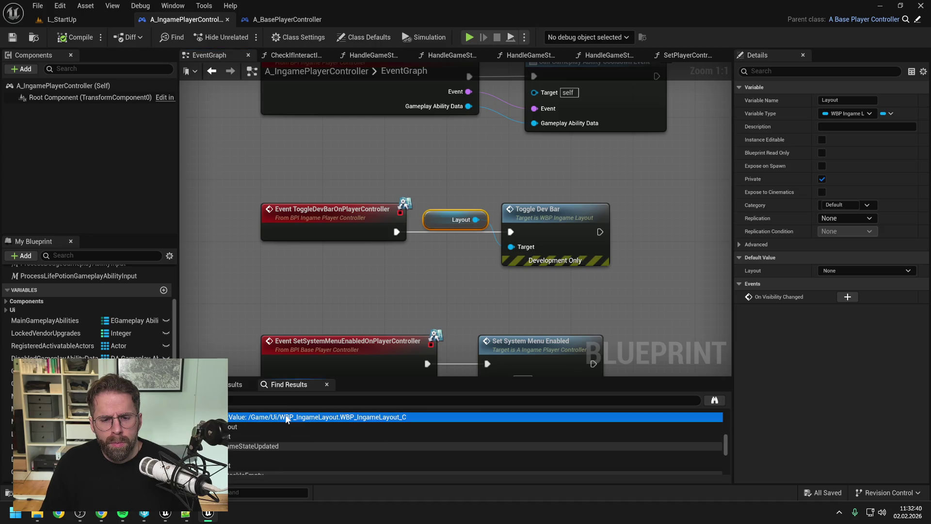
pyautogui.scroll(-1, 446, 284)
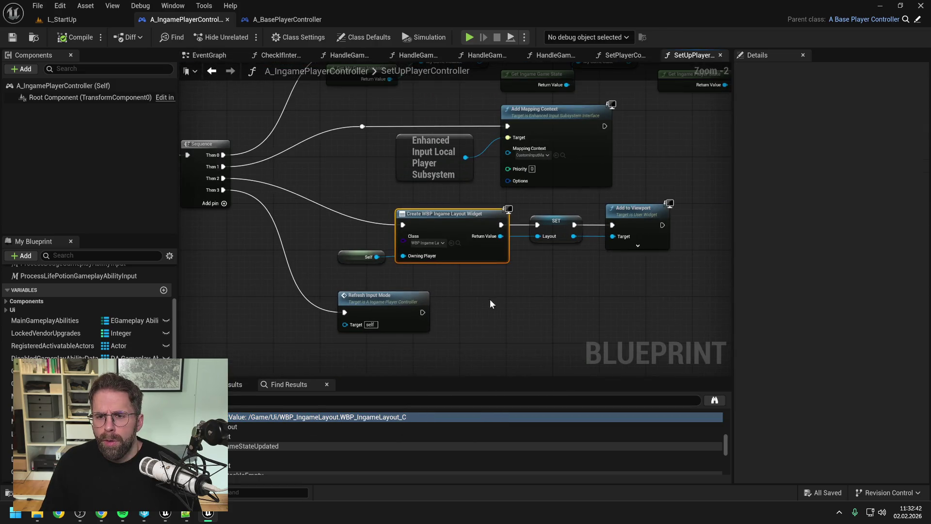
pyautogui.scroll(-1, 452, 303)
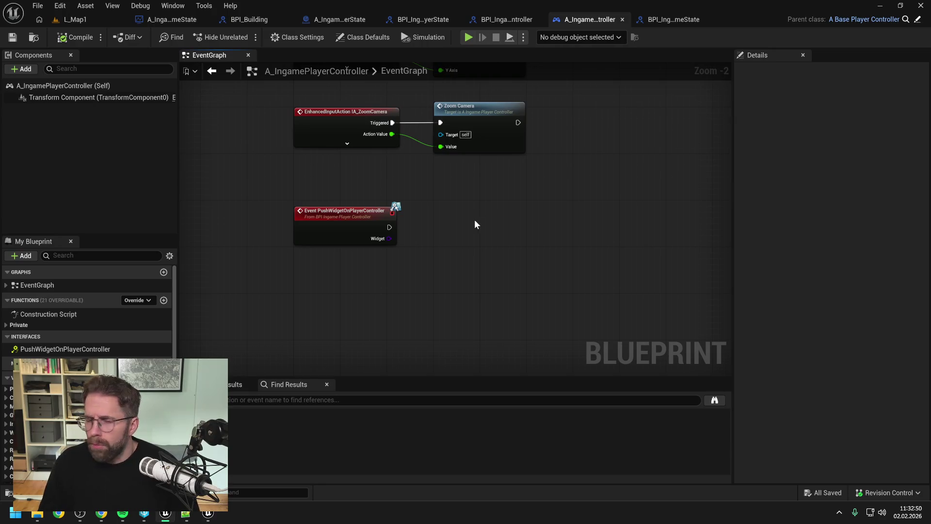
# Step: Create a UserWidget-based Blueprint Class in Content named WBP_IngameLayout
pyautogui.hotkey('ctrl', 'space')
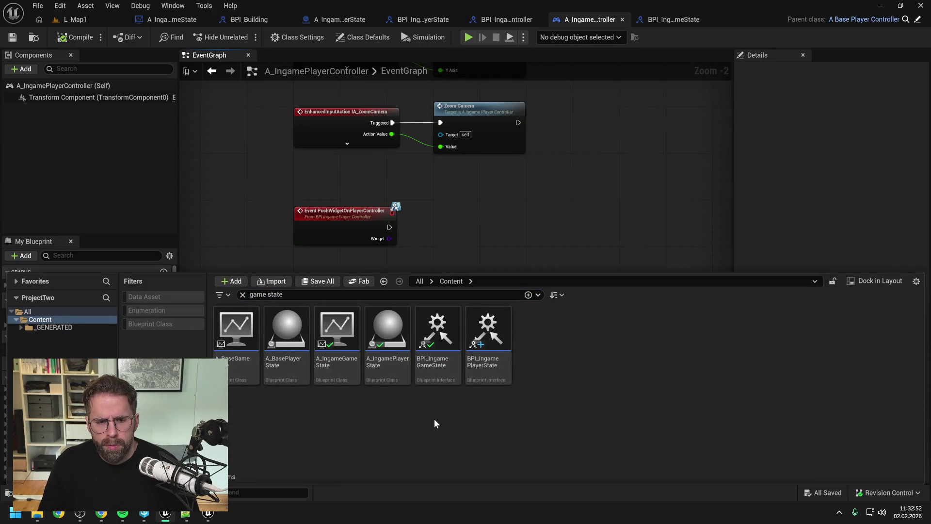
pyautogui.rightClick(422, 429)
pyautogui.moveTo(451, 253)
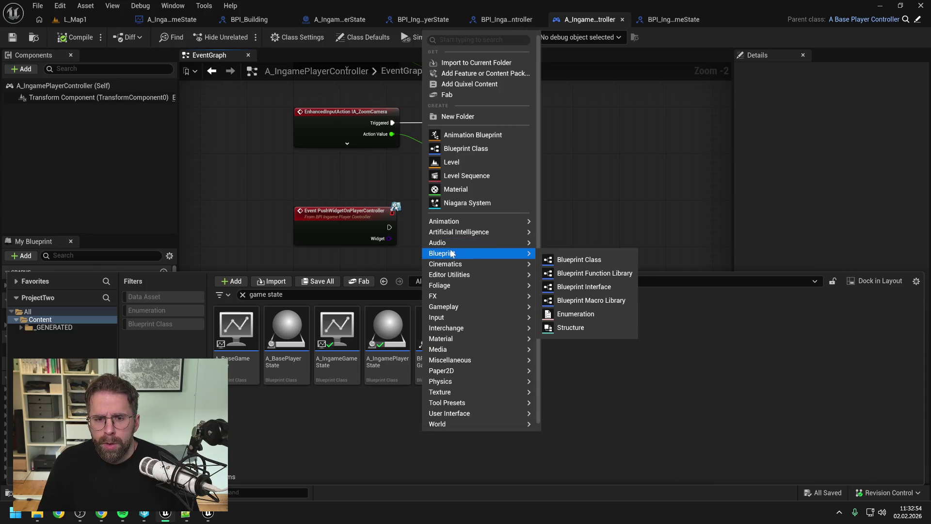
pyautogui.click(560, 257)
pyautogui.write('user wid')
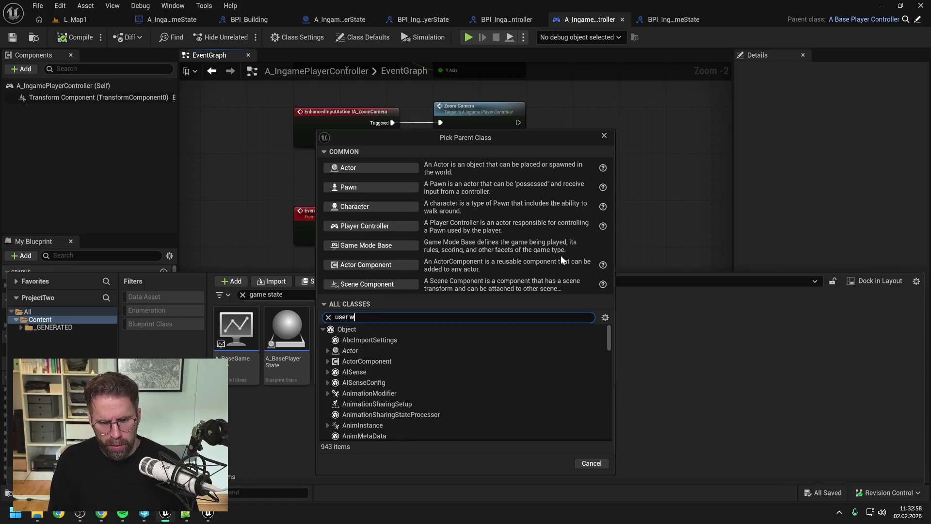
pyautogui.click(376, 384)
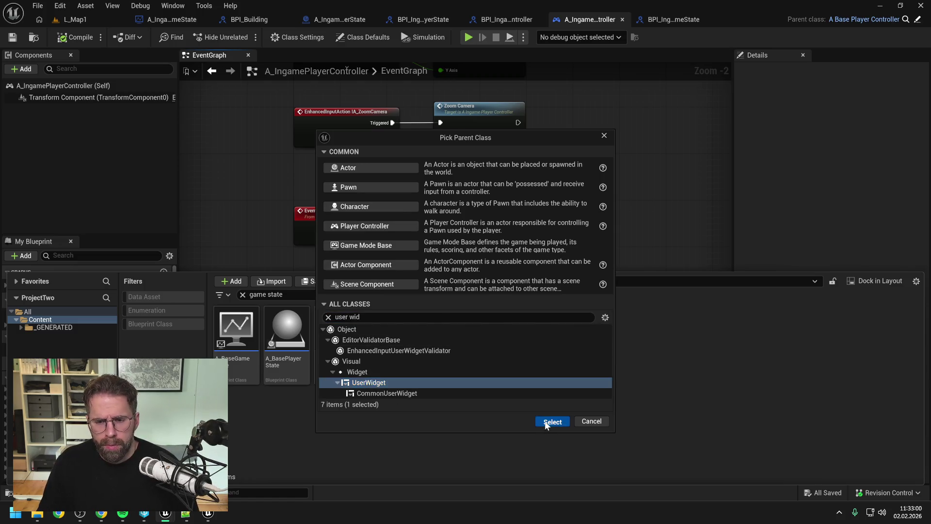
pyautogui.click(552, 420)
pyautogui.write('WBP_')
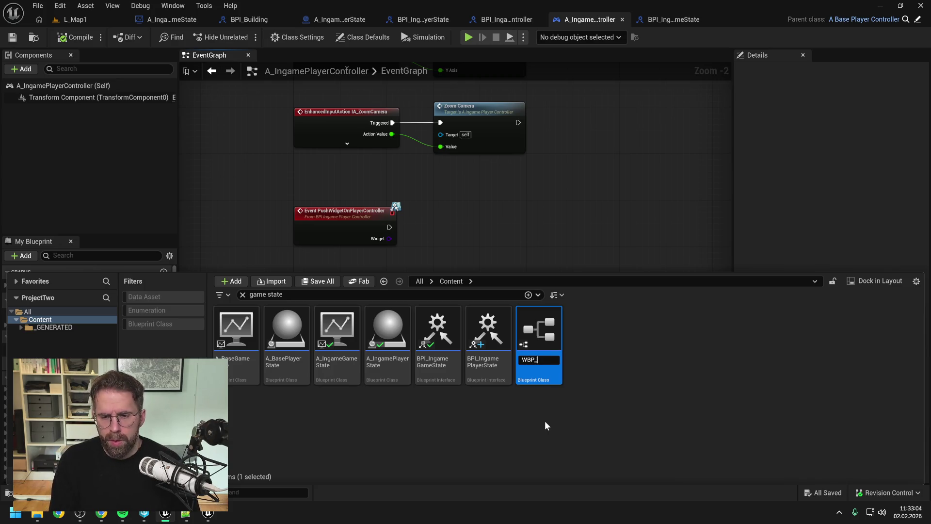
pyautogui.write('IngameL')
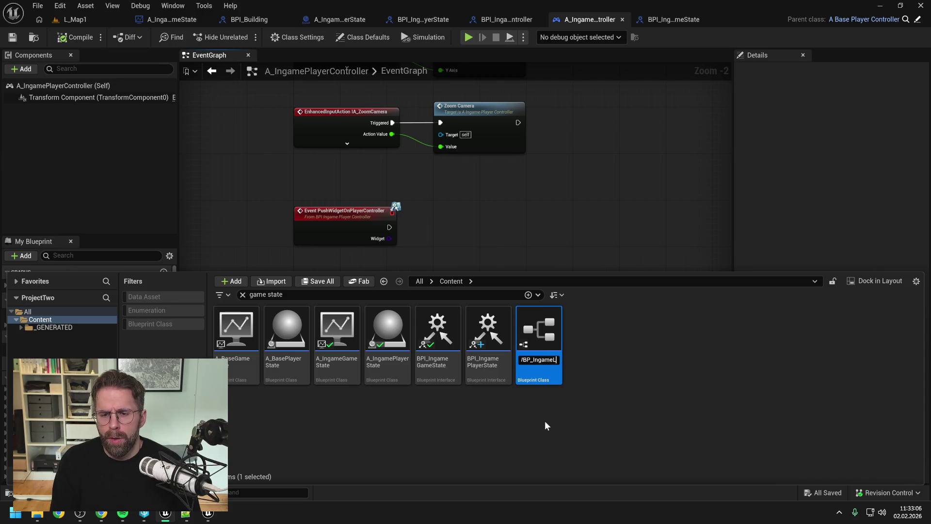
pyautogui.write('ayout')
pyautogui.press('Return')
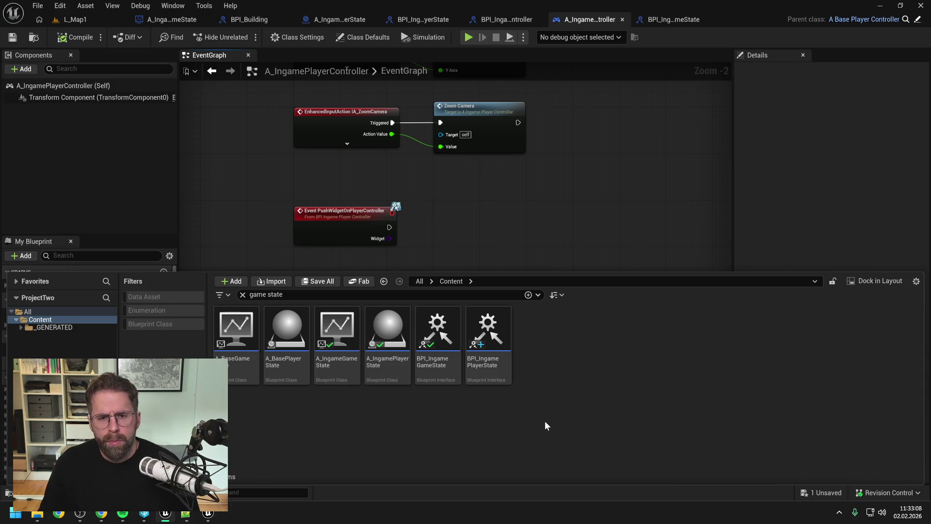
# Step: Add a Create Widget node with WBP_IngameLayout as its class
pyautogui.click(467, 233)
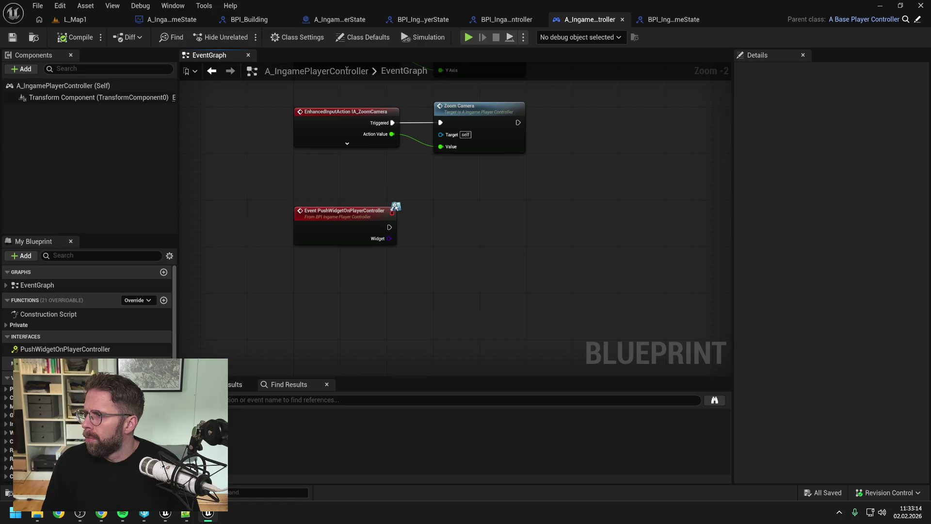
pyautogui.rightClick(456, 226)
pyautogui.write('create')
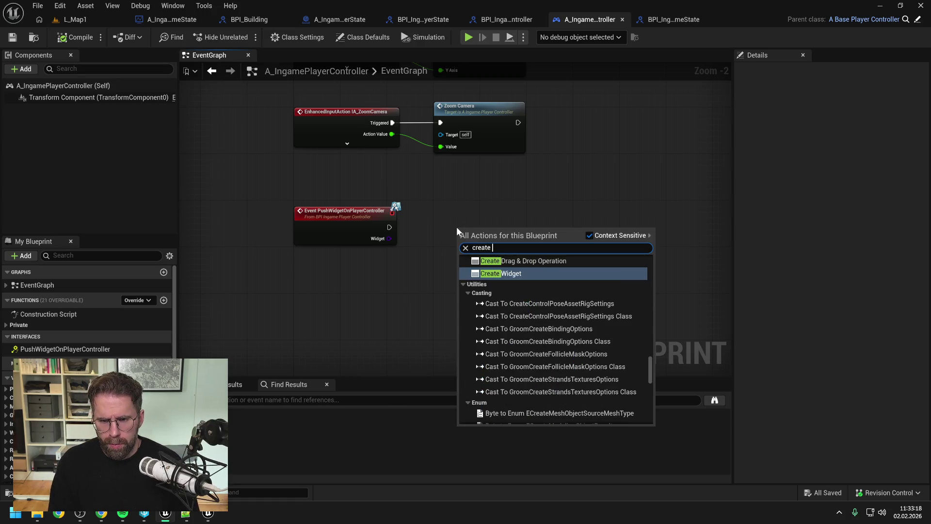
pyautogui.press('Escape')
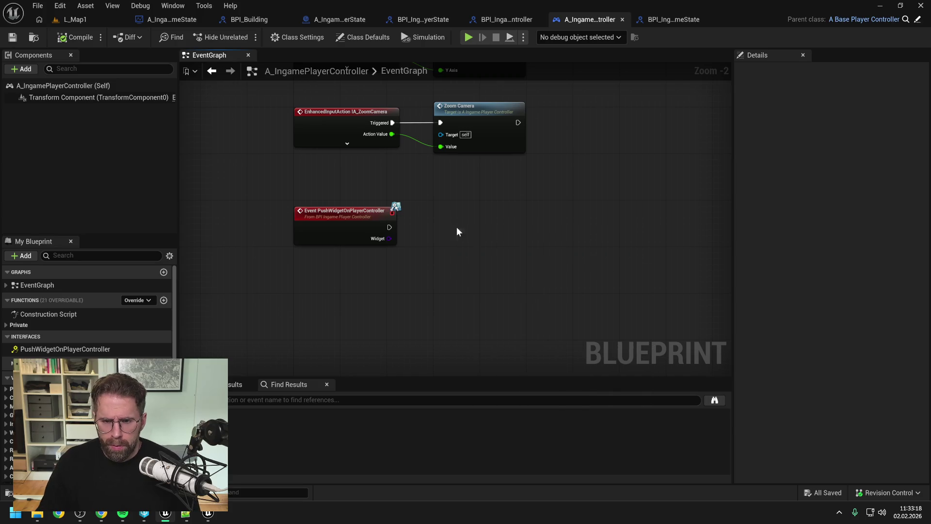
pyautogui.click(480, 257)
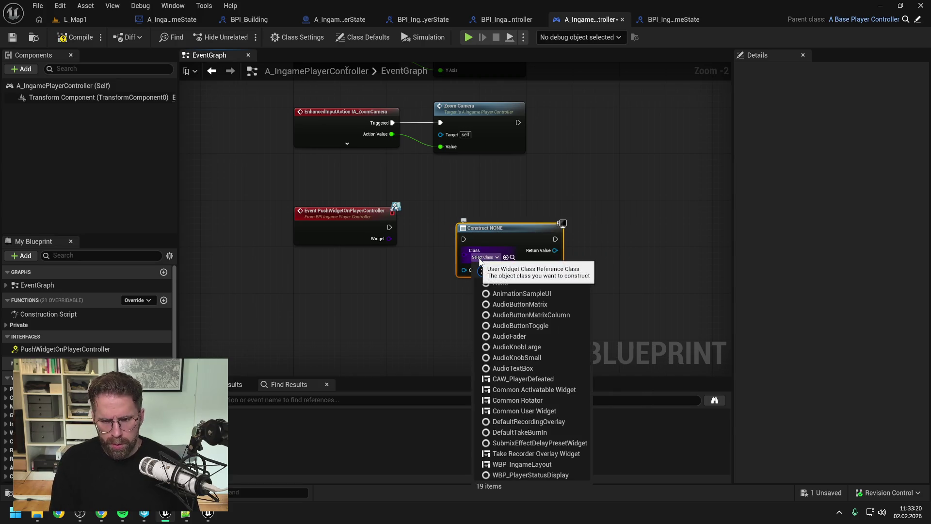
pyautogui.write('ingame lay')
pyautogui.click(516, 292)
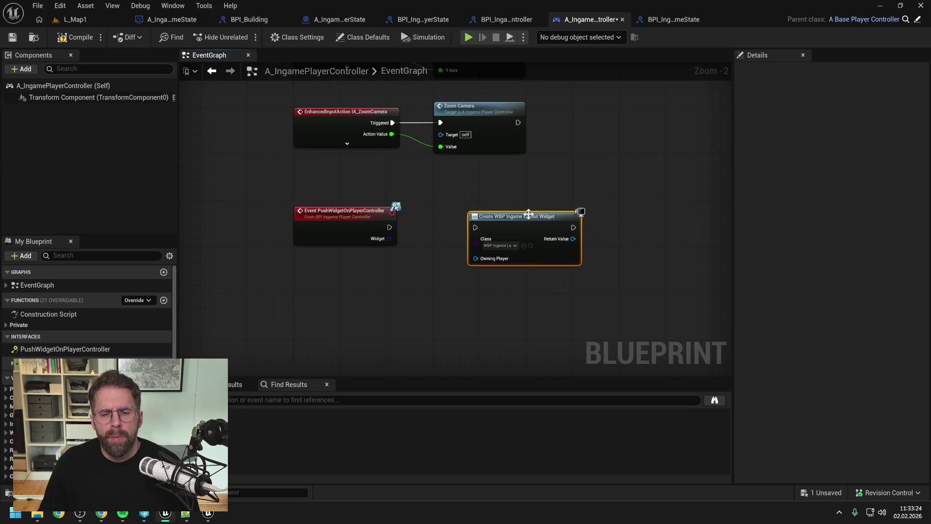
# Step: Wire Create Widget to run after Add Mapping Context in the BeginPlay chain
pyautogui.scroll(-2, 528, 273)
pyautogui.moveTo(526, 298); pyautogui.dragTo(592, 120)
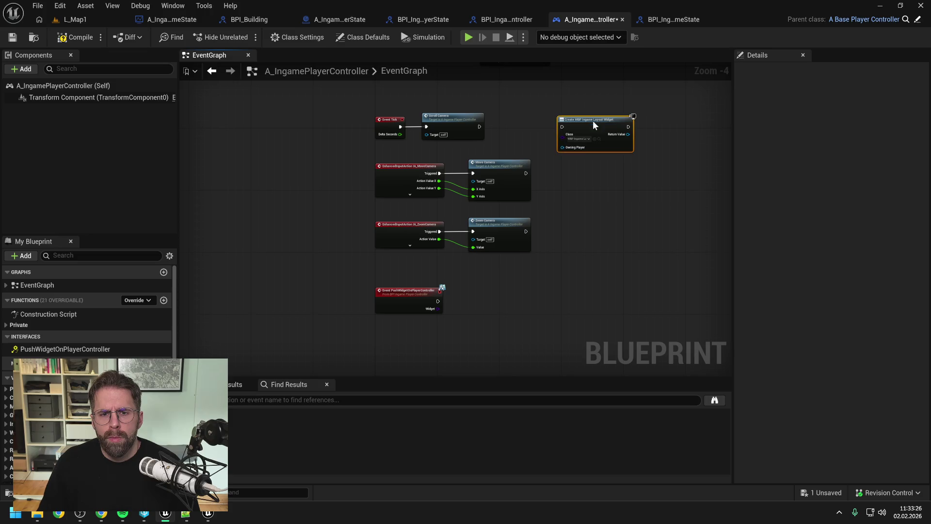
pyautogui.moveTo(517, 121)
pyautogui.mouseDown()
pyautogui.moveTo(524, 293)
pyautogui.moveTo(443, 266)
pyautogui.mouseUp()
pyautogui.moveTo(511, 251)
pyautogui.mouseDown()
pyautogui.moveTo(452, 253)
pyautogui.moveTo(632, 150)
pyautogui.moveTo(626, 163)
pyautogui.mouseUp()
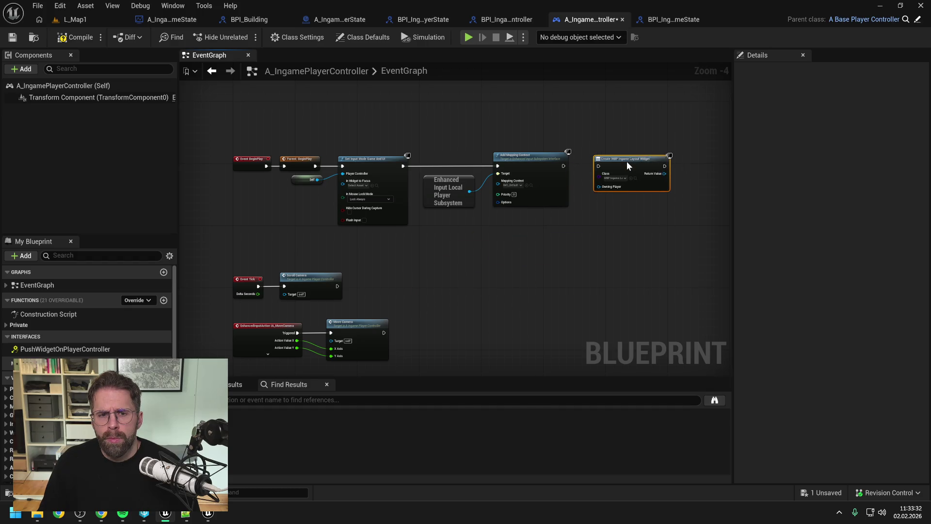
pyautogui.moveTo(599, 220); pyautogui.dragTo(557, 235)
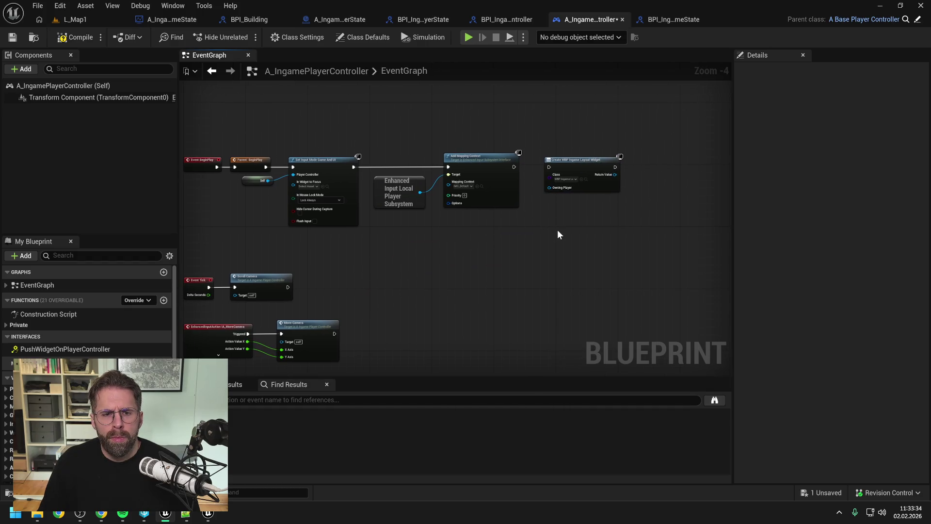
pyautogui.moveTo(513, 167); pyautogui.dragTo(548, 167)
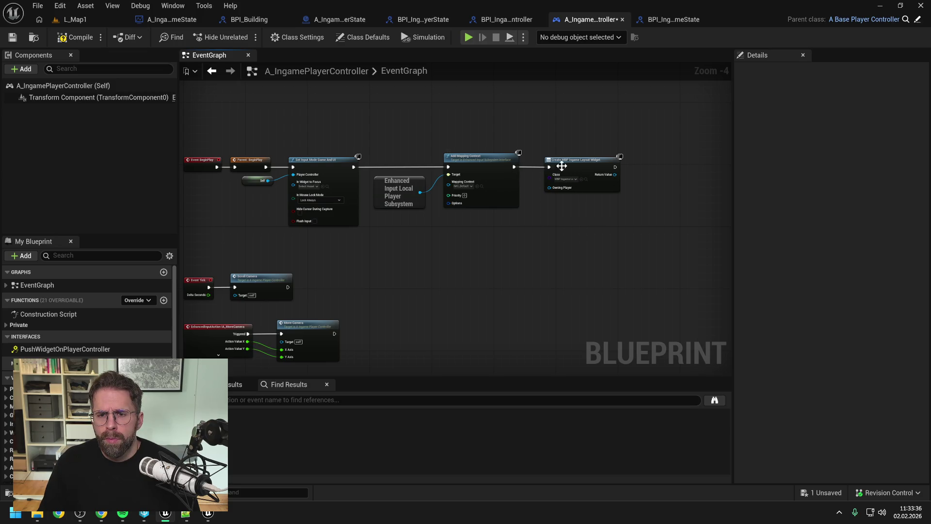
pyautogui.moveTo(580, 220); pyautogui.dragTo(519, 225)
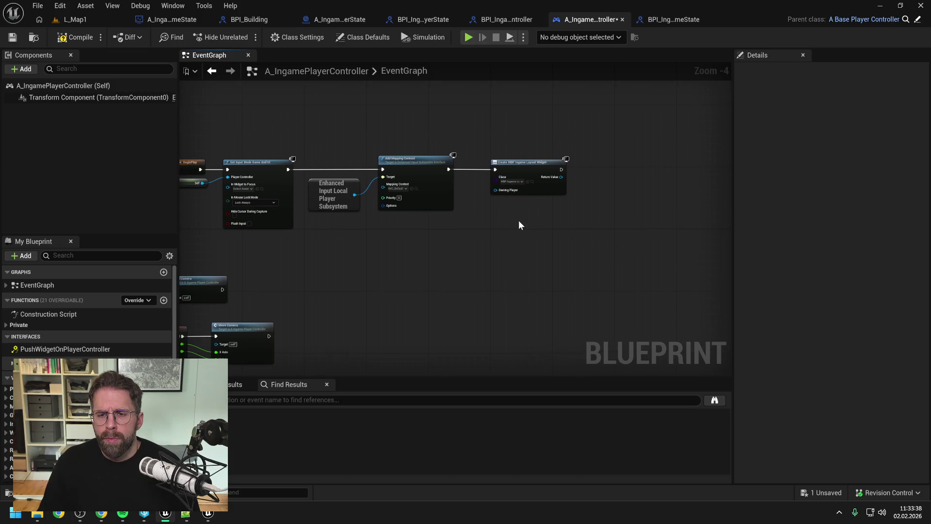
# Step: Connect a Self node to the widget's Owning Player pin
pyautogui.rightClick(474, 220)
pyautogui.write('self')
pyautogui.press('Return')
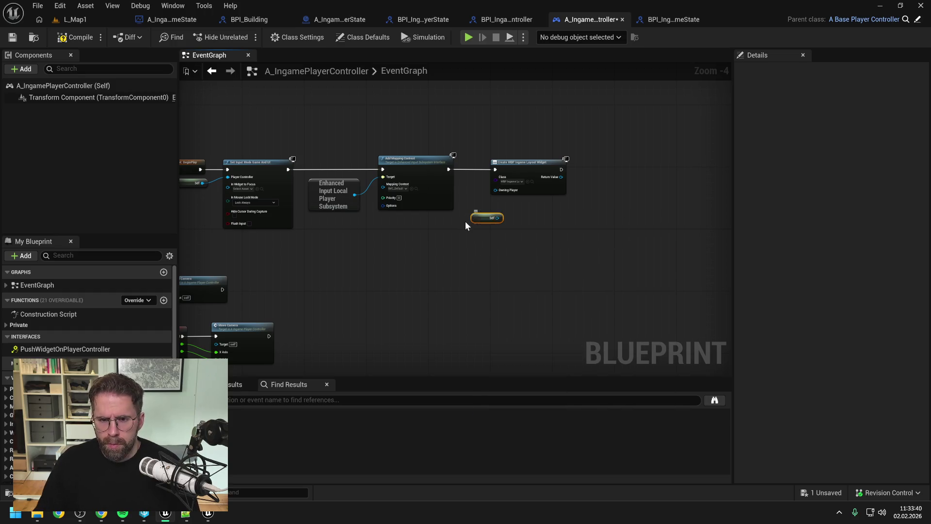
pyautogui.moveTo(497, 218)
pyautogui.mouseDown()
pyautogui.moveTo(505, 182)
pyautogui.moveTo(495, 189)
pyautogui.mouseUp()
pyautogui.moveTo(524, 162); pyautogui.dragTo(543, 162)
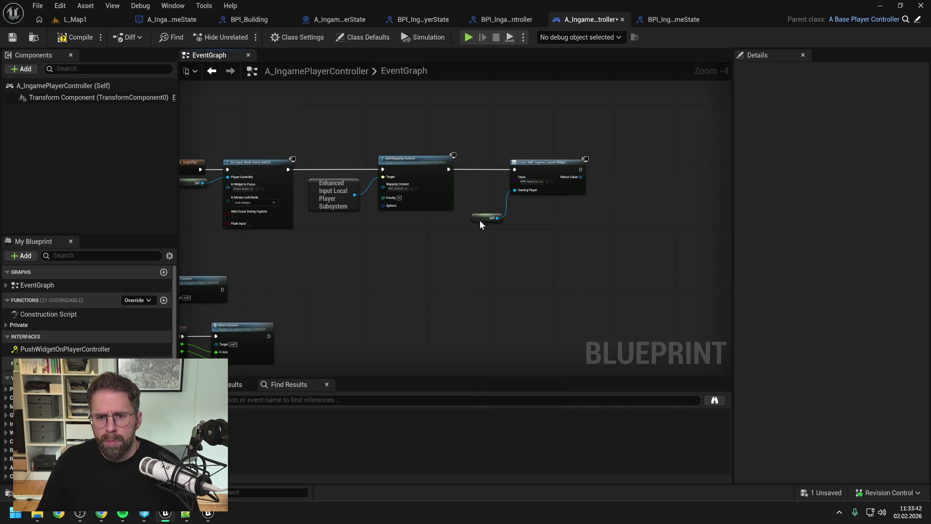
# Step: Promote the created widget's Return Value to a variable named Layout
pyautogui.moveTo(517, 222); pyautogui.dragTo(445, 224)
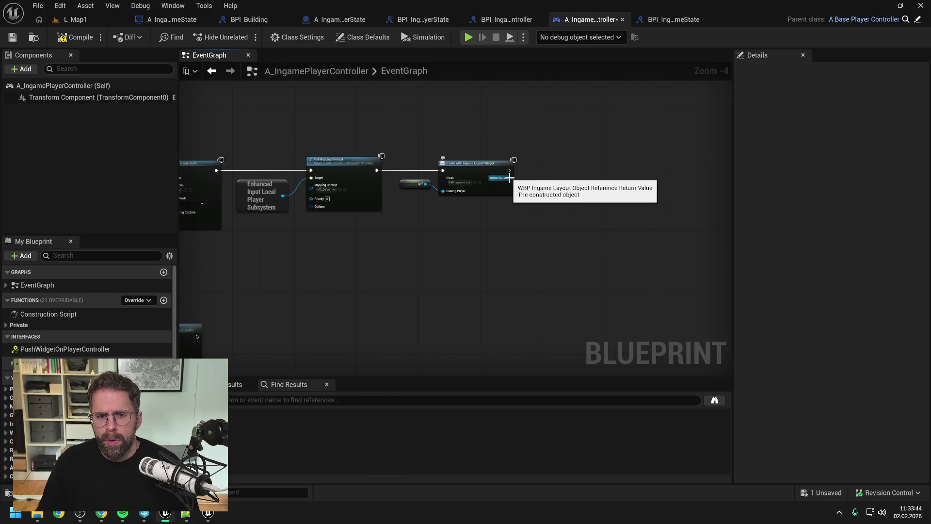
pyautogui.moveTo(509, 178); pyautogui.dragTo(546, 179)
pyautogui.click(583, 243)
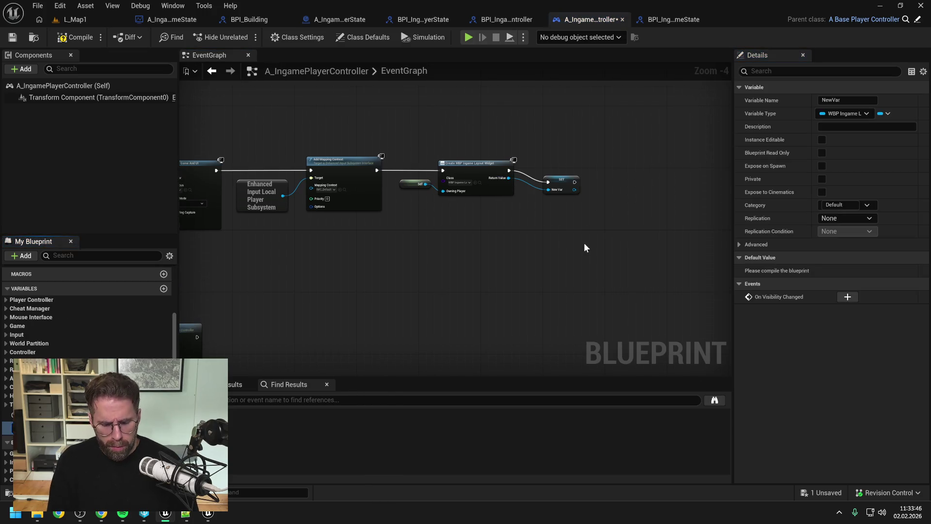
pyautogui.write('Layout')
pyautogui.press('Return')
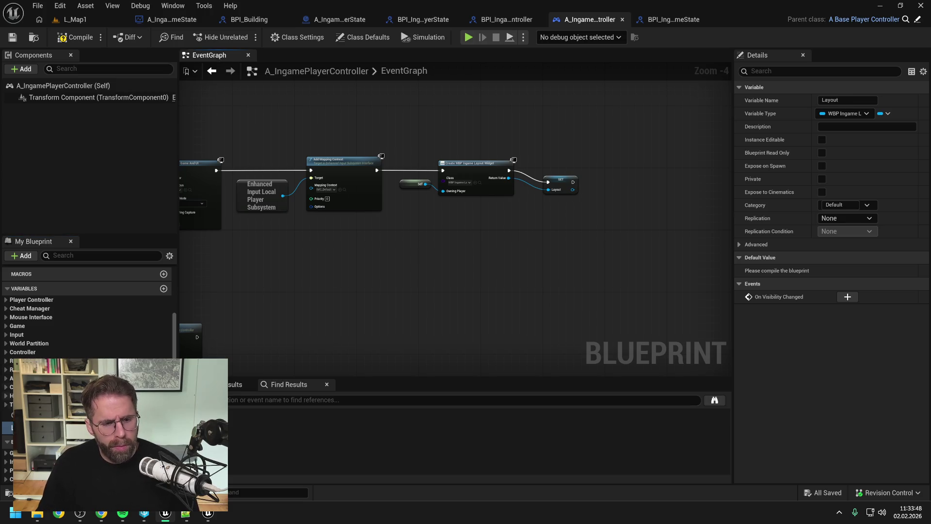
# Step: Add Layout to the viewport after the SET node and compile the player controller
pyautogui.moveTo(559, 183)
pyautogui.mouseDown()
pyautogui.moveTo(551, 170)
pyautogui.moveTo(600, 179)
pyautogui.mouseUp()
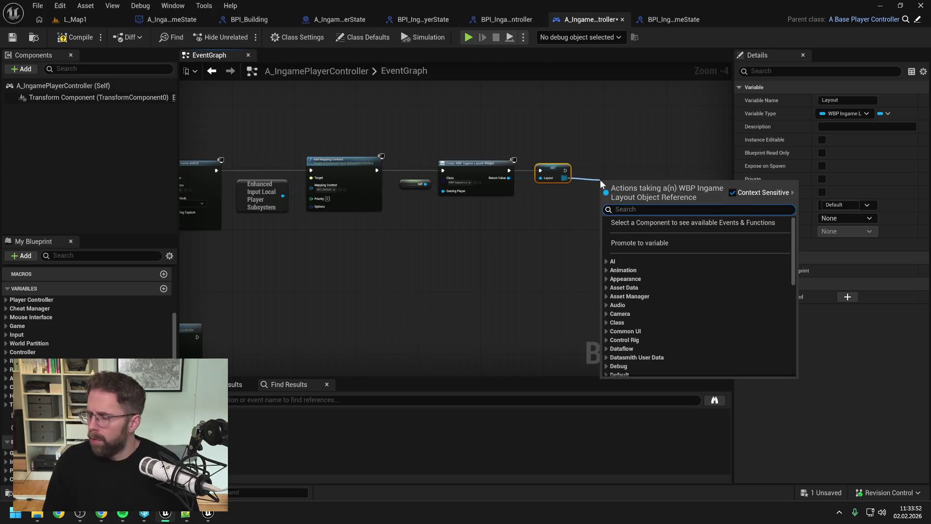
pyautogui.write('addto view')
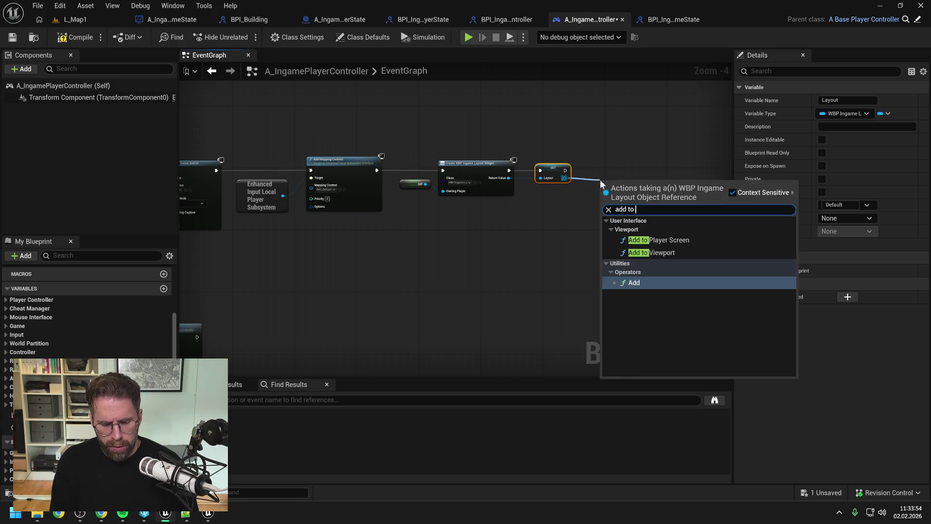
pyautogui.press('Return')
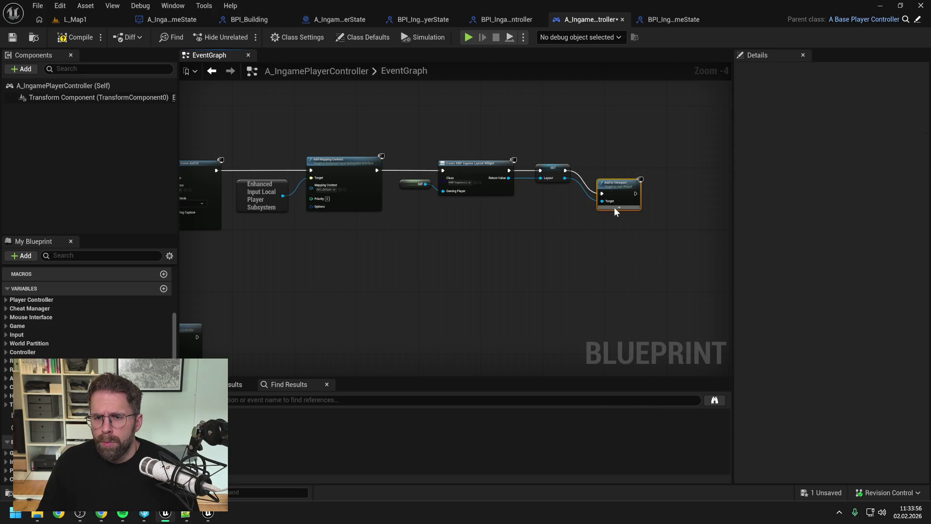
pyautogui.click(619, 207)
pyautogui.moveTo(616, 187); pyautogui.dragTo(612, 164)
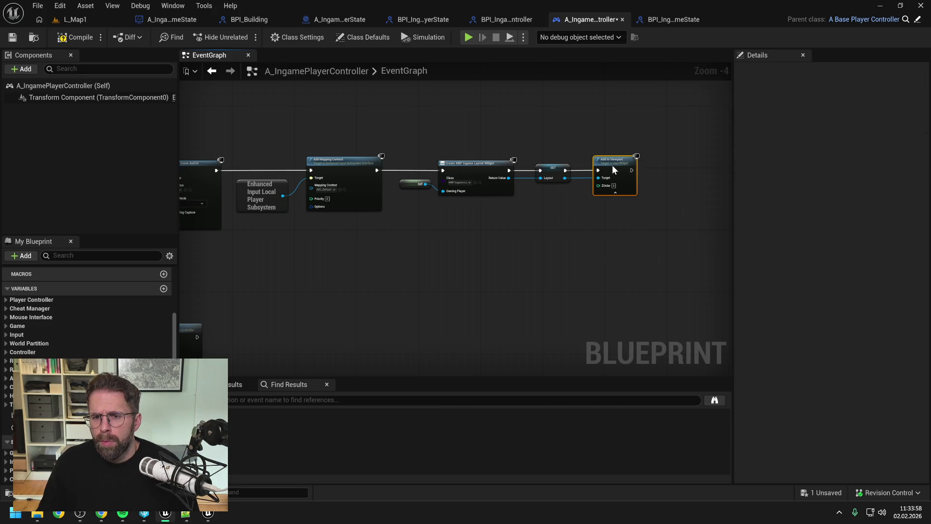
pyautogui.click(542, 205)
pyautogui.click(75, 37)
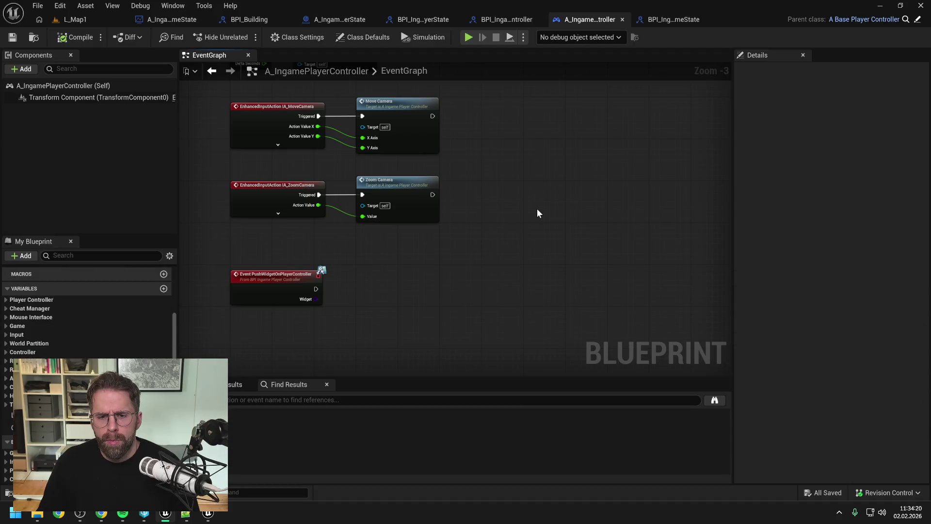
pyautogui.moveTo(536, 213); pyautogui.dragTo(611, 185)
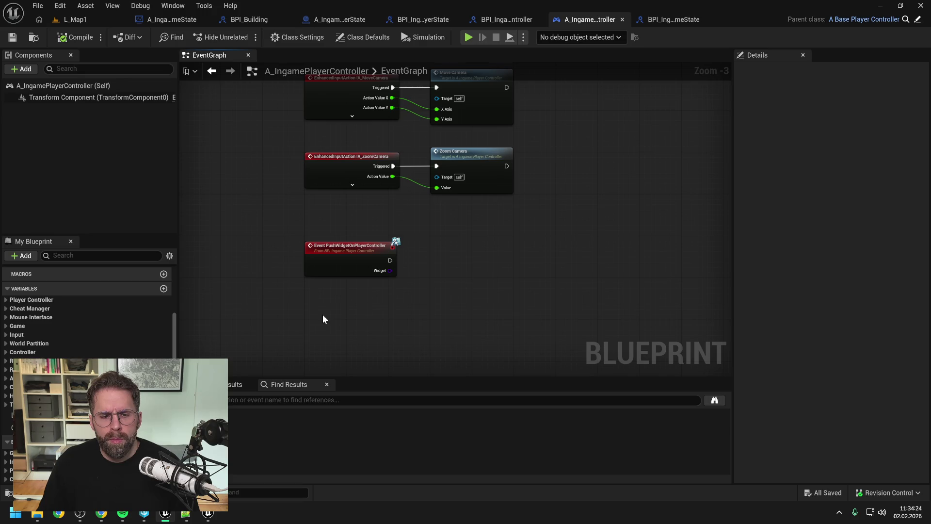
pyautogui.moveTo(29, 415)
pyautogui.mouseDown()
pyautogui.moveTo(412, 243)
pyautogui.moveTo(436, 247)
pyautogui.mouseUp()
pyautogui.click(463, 266)
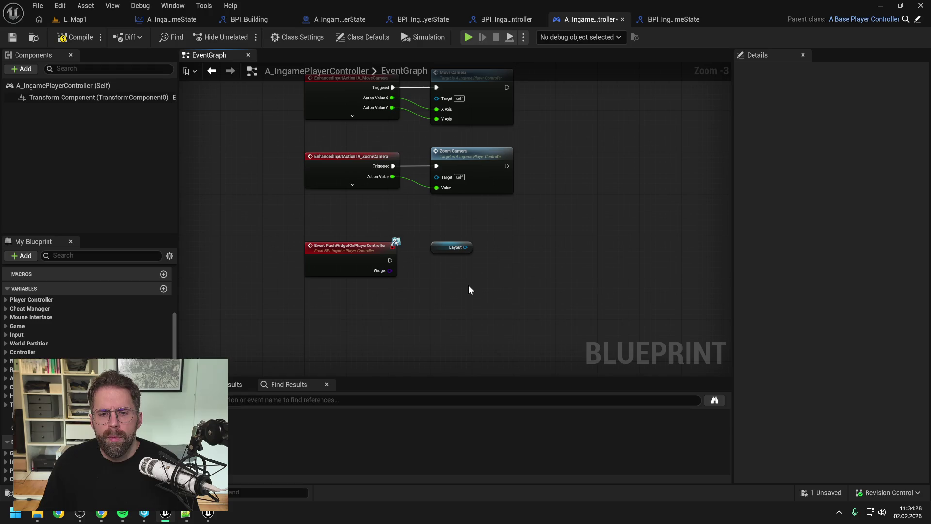
pyautogui.hotkey('ctrl', 's')
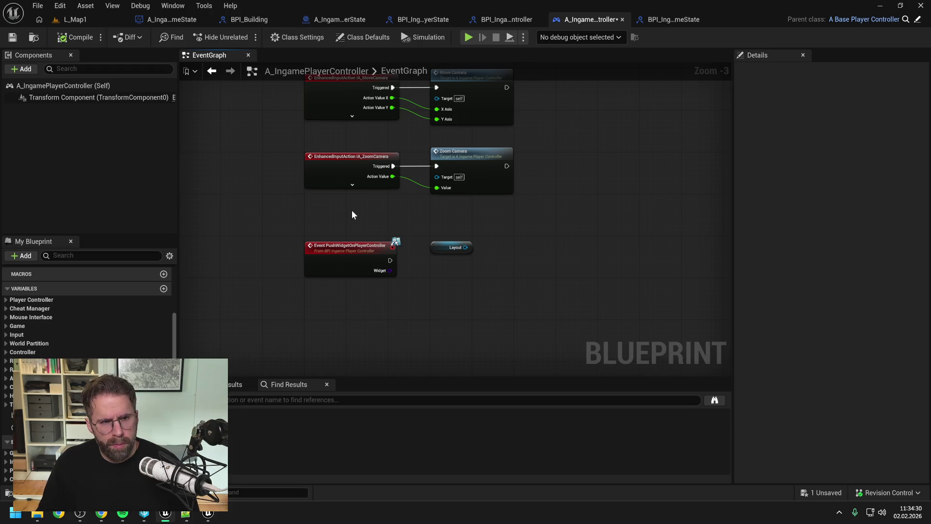
pyautogui.hotkey('ctrl', 'space')
pyautogui.rightClick(330, 359)
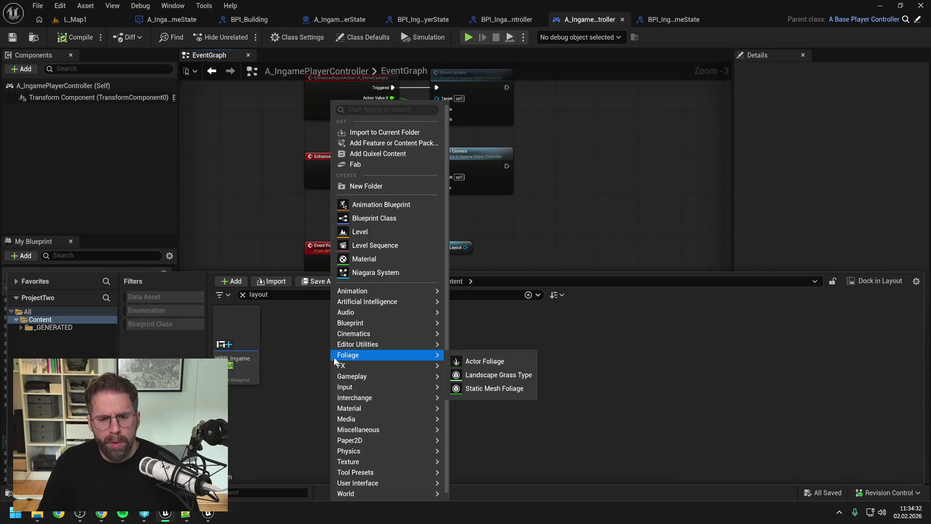
pyautogui.moveTo(367, 326)
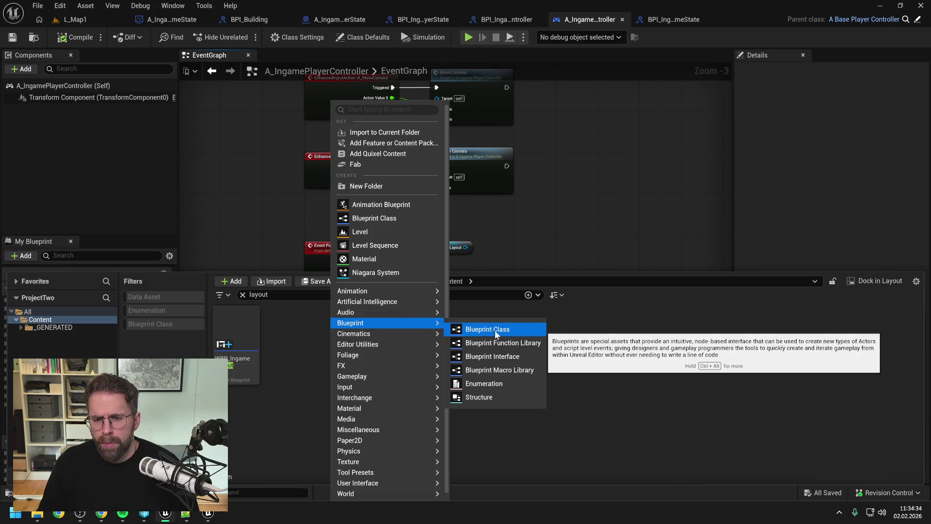
pyautogui.click(495, 359)
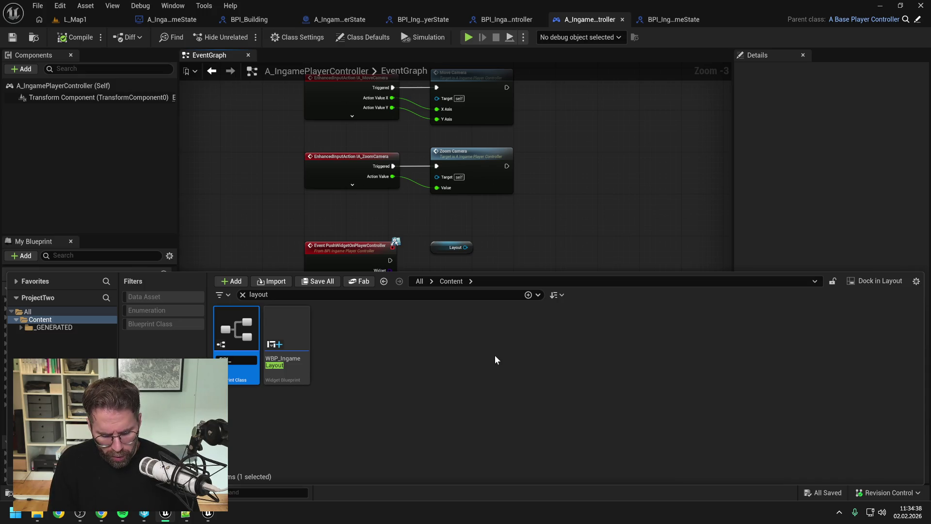
pyautogui.write('IngameLayout')
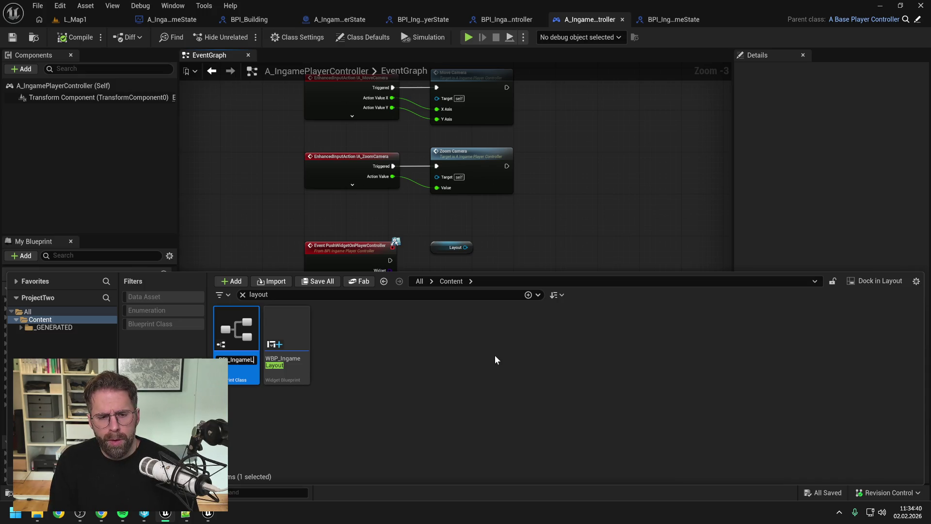
pyautogui.press('Return')
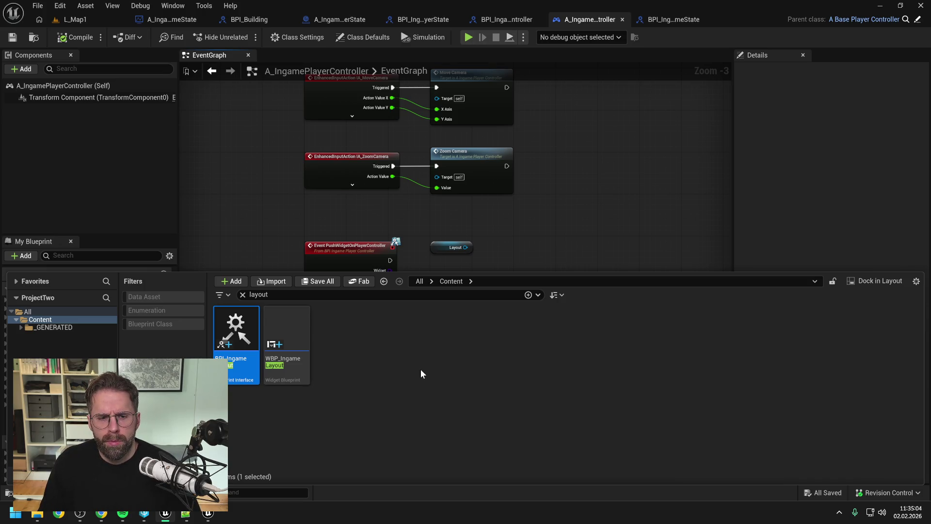
pyautogui.press('Delete')
pyautogui.click(411, 412)
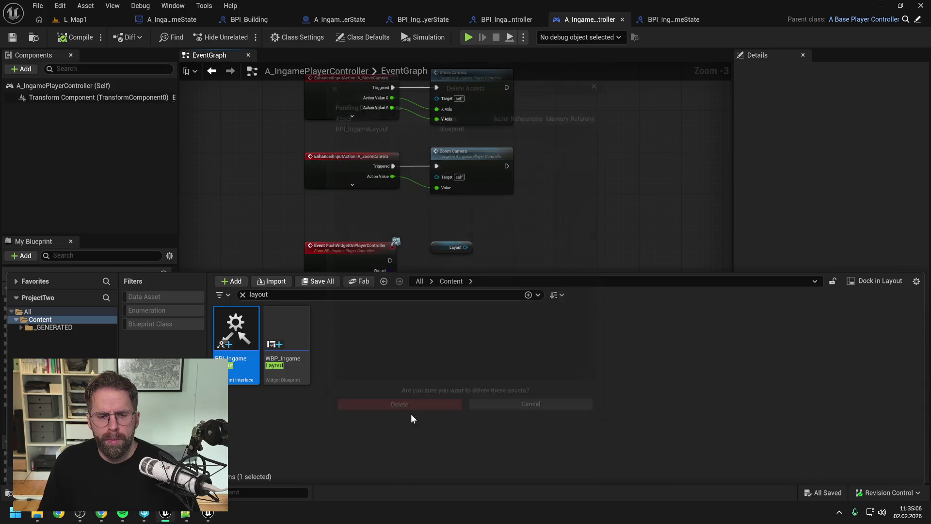
pyautogui.click(233, 328)
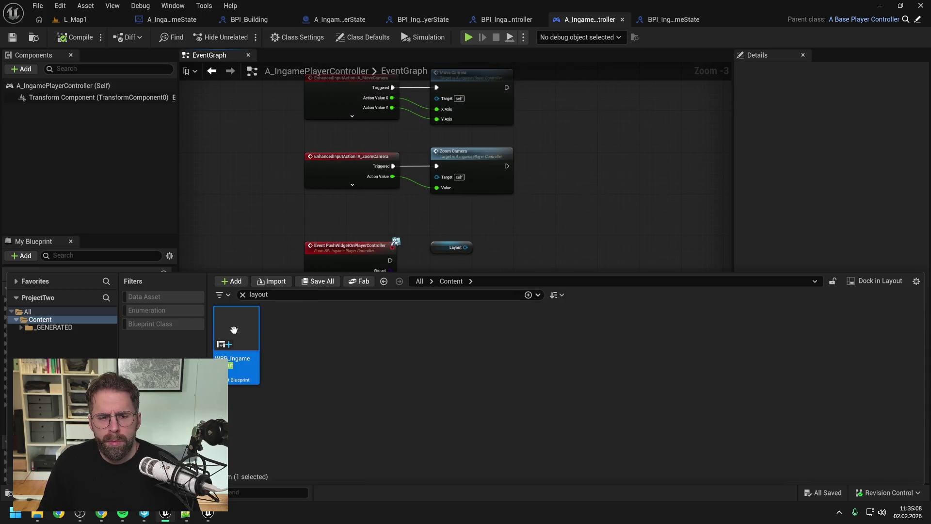
pyautogui.doubleClick(233, 327)
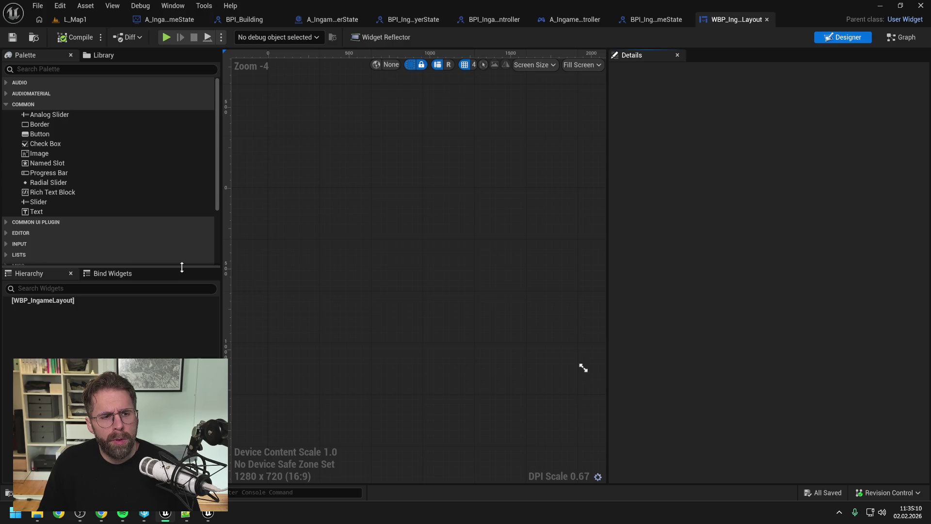
# Step: Add a new function named PushWidget to WBP_IngameLayout's graph
pyautogui.click(900, 37)
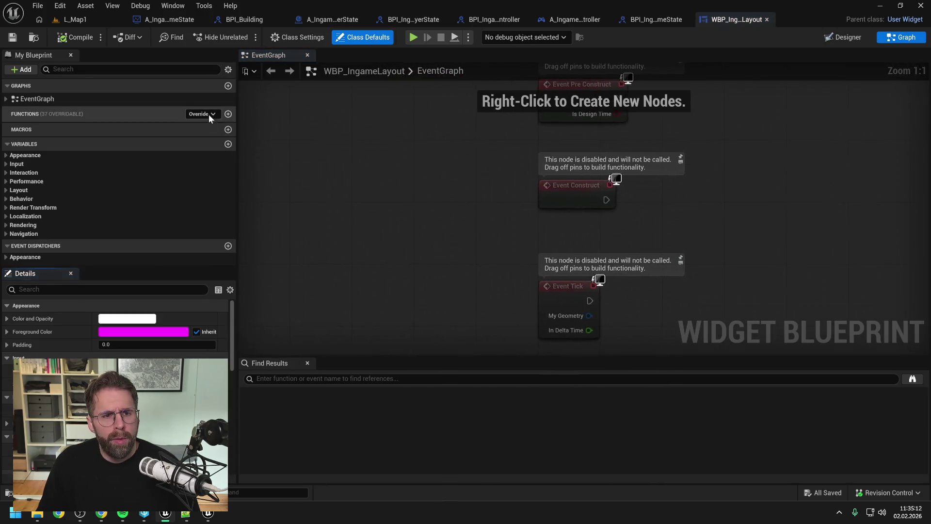
pyautogui.click(205, 114)
pyautogui.click(186, 111)
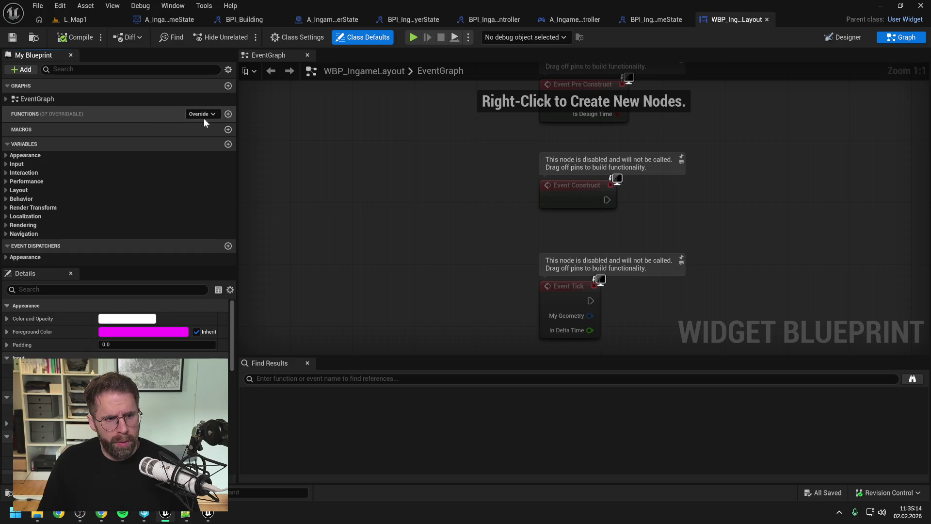
pyautogui.click(228, 114)
pyautogui.write('PushWidget')
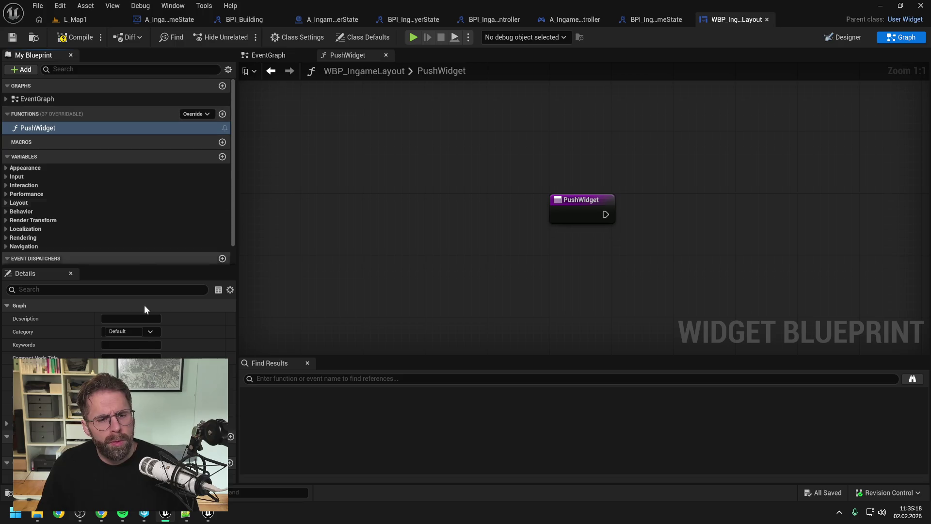
pyautogui.scroll(-1, 146, 315)
pyautogui.hotkey('ctrl', 's')
# Step: Give PushWidget a Common Activatable Widget class input named Widget and save
pyautogui.click(231, 429)
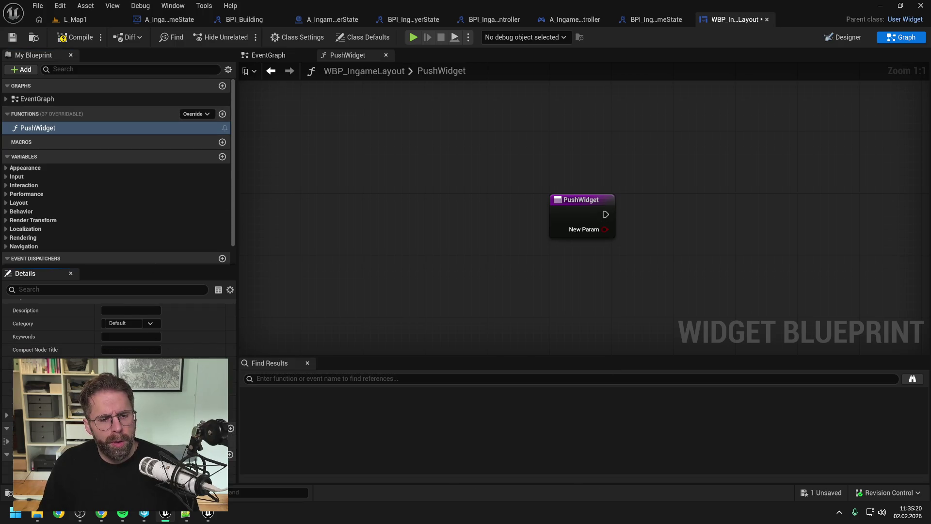
pyautogui.click(232, 440)
pyautogui.write('common act')
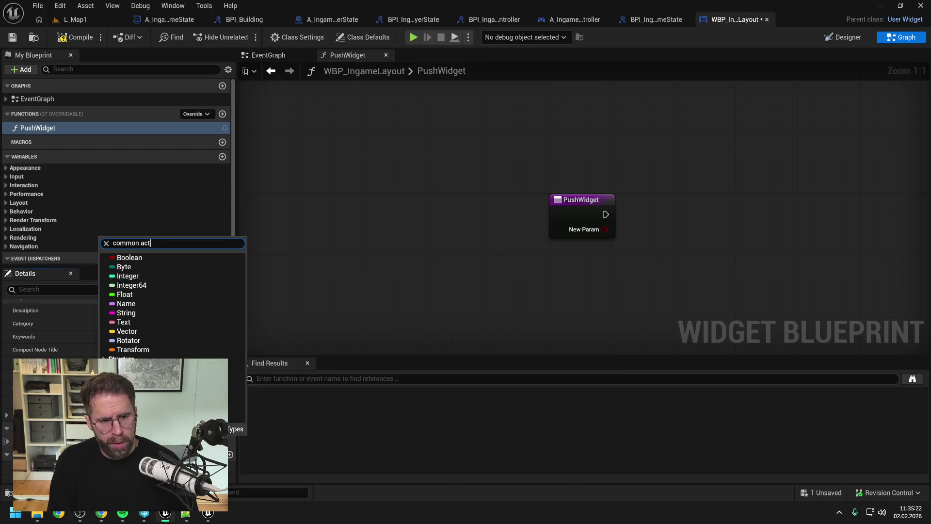
pyautogui.write('iva')
pyautogui.moveTo(178, 270)
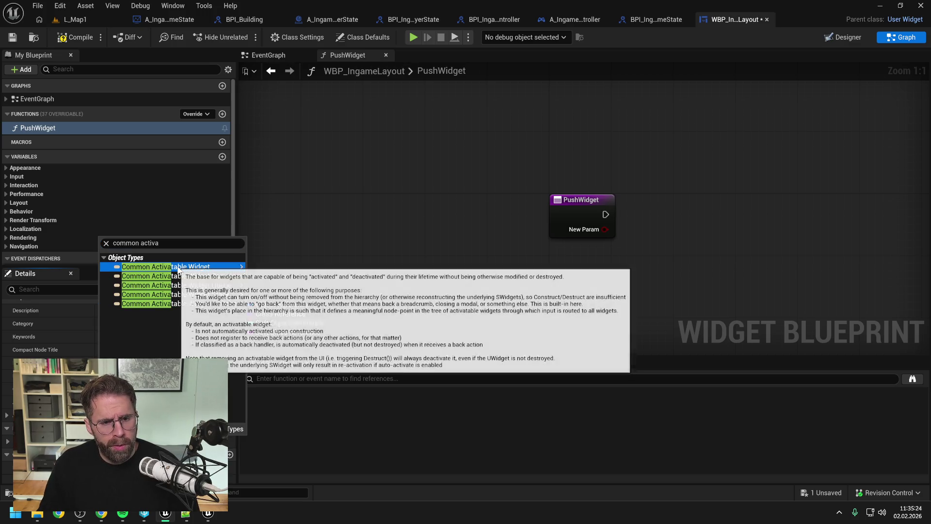
pyautogui.click(274, 276)
pyautogui.hotkey('ctrl', 's')
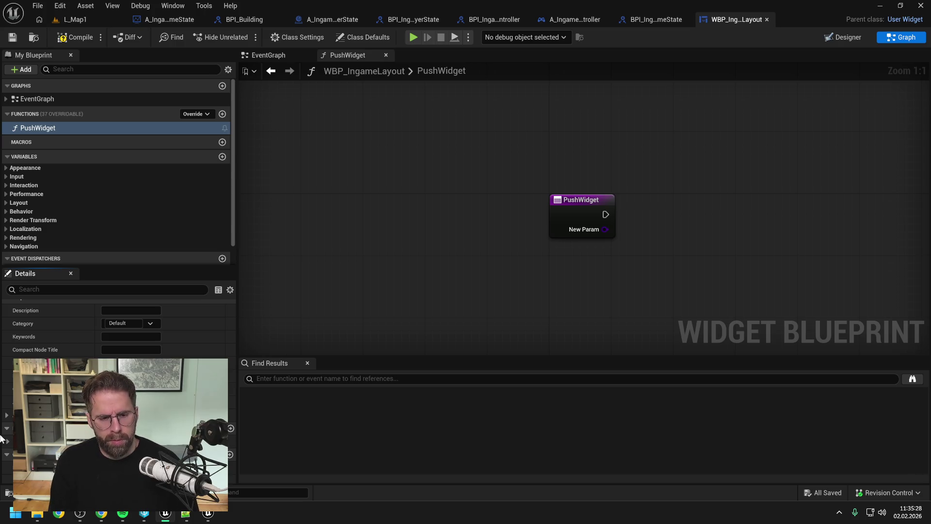
pyautogui.press('Return')
pyautogui.hotkey('ctrl', 's')
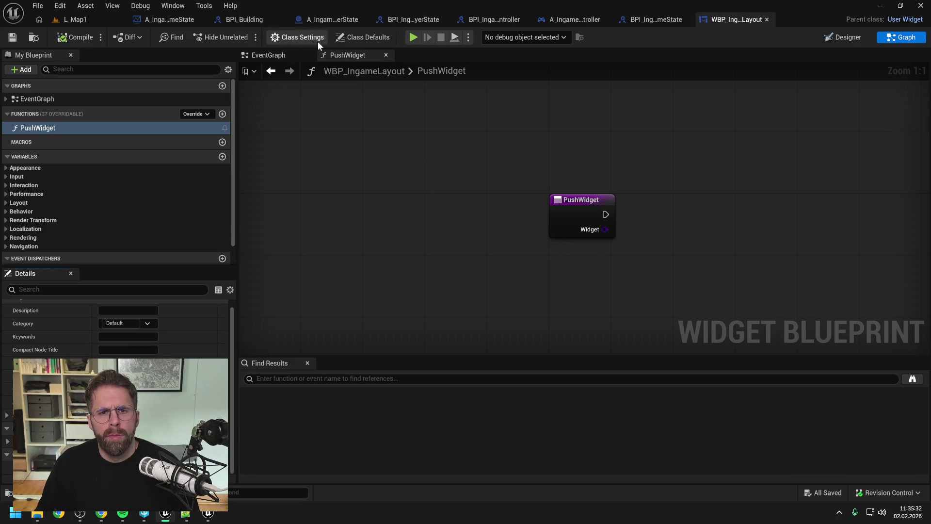
pyautogui.click(578, 20)
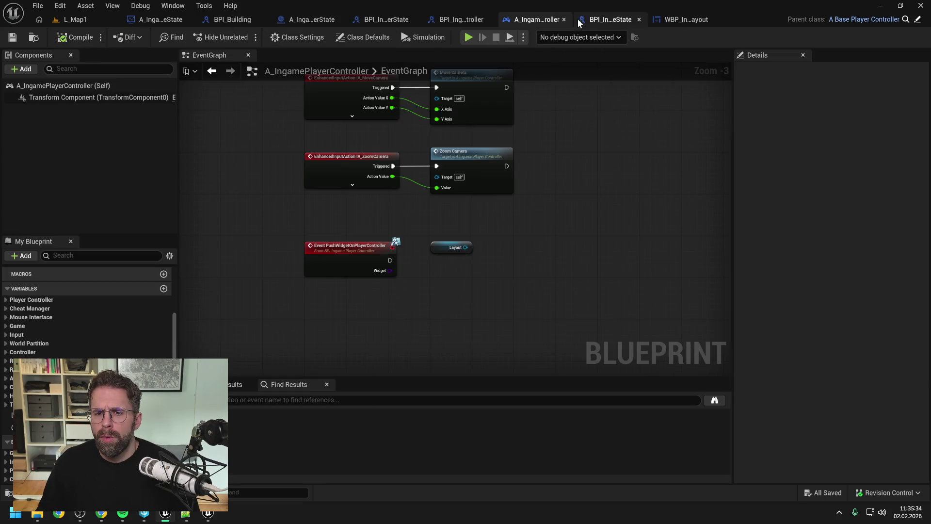
# Step: Convert the Layout getter to a validated get and run the PushWidget event into it
pyautogui.rightClick(463, 248)
pyautogui.click(504, 346)
pyautogui.moveTo(390, 261); pyautogui.dragTo(436, 255)
# Step: Call Push Widget on Layout when valid, passing the event's Widget input
pyautogui.moveTo(476, 275); pyautogui.dragTo(504, 280)
pyautogui.write('push wid')
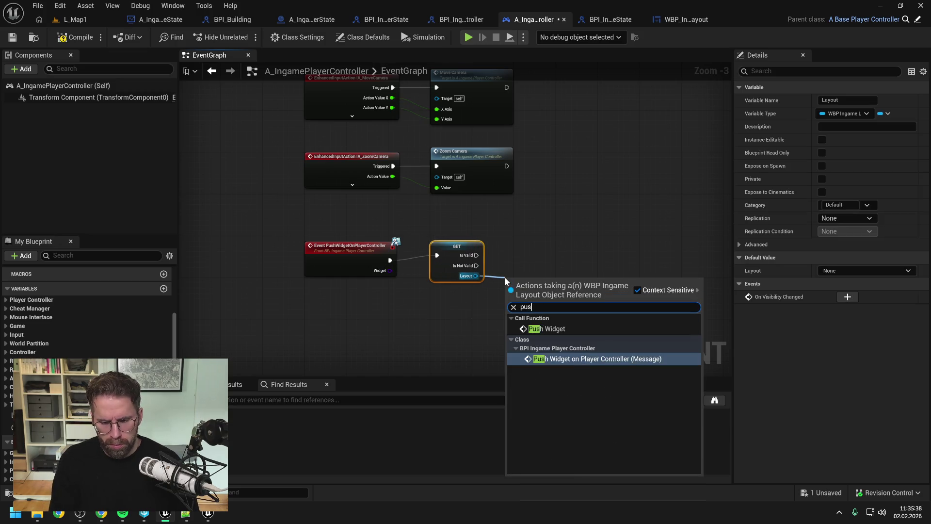
pyautogui.click(549, 331)
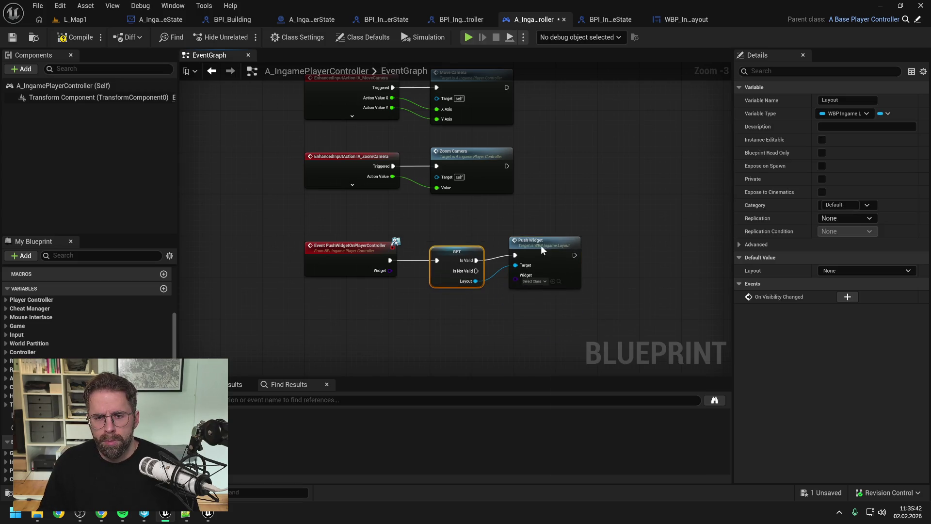
pyautogui.moveTo(540, 244); pyautogui.dragTo(540, 250)
pyautogui.click(481, 311)
pyautogui.moveTo(390, 270); pyautogui.dragTo(518, 285)
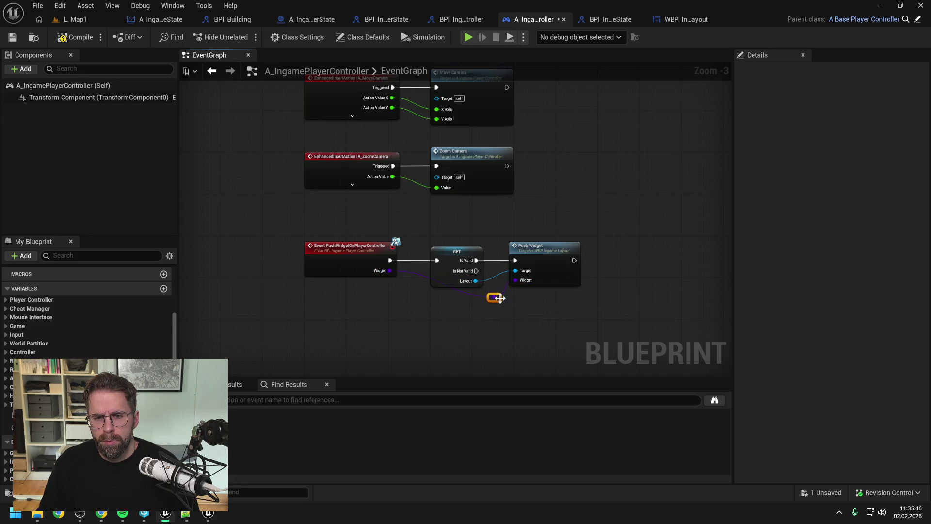
pyautogui.moveTo(476, 293); pyautogui.dragTo(442, 300)
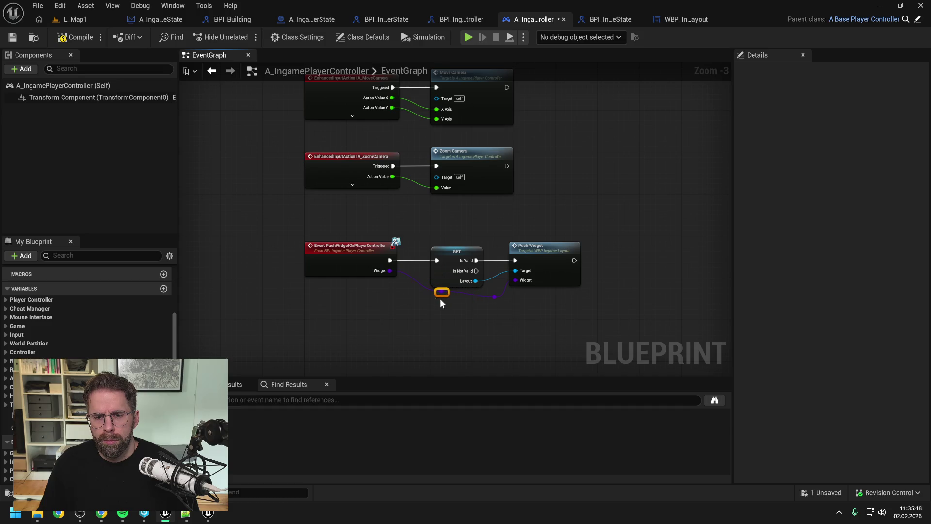
pyautogui.doubleClick(555, 249)
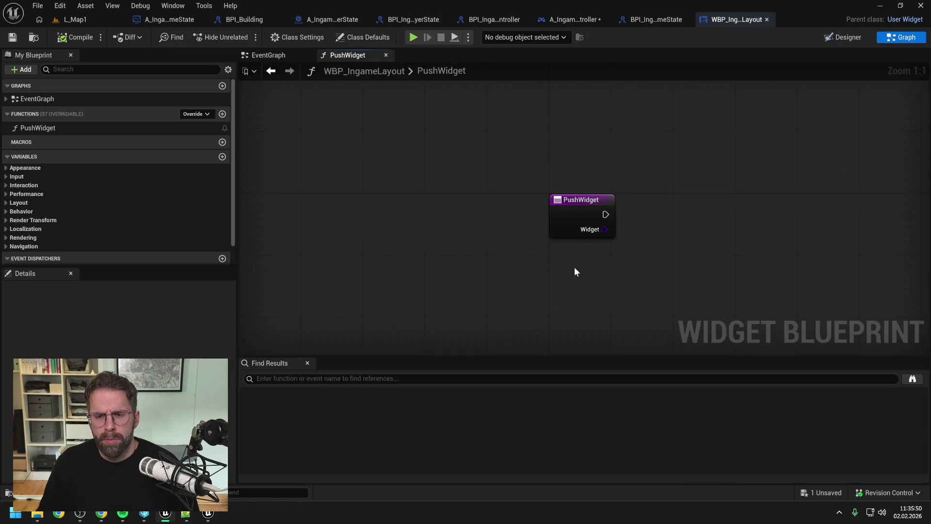
# Step: Save the player controller and switch WBP_IngameLayout to its Designer view, ready to search the Palette
pyautogui.click(12, 37)
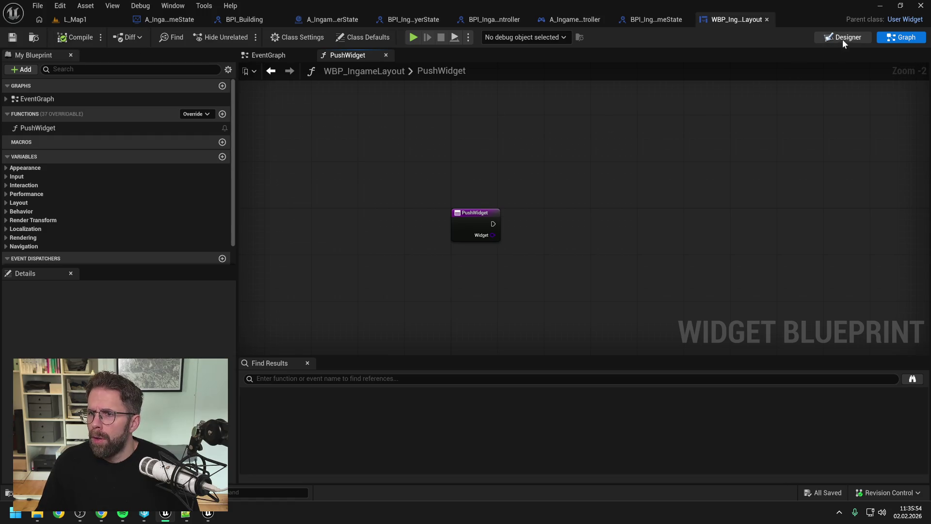
pyautogui.click(843, 38)
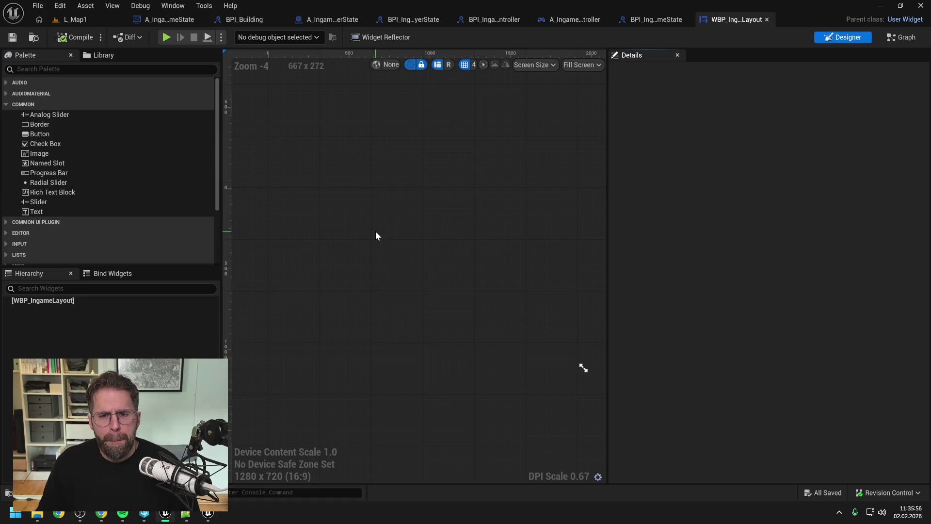
pyautogui.click(108, 346)
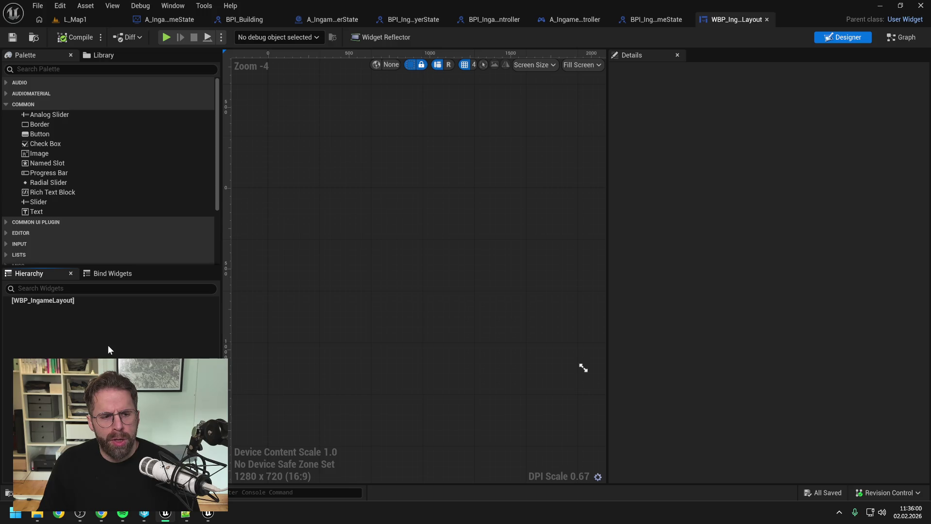
pyautogui.click(127, 292)
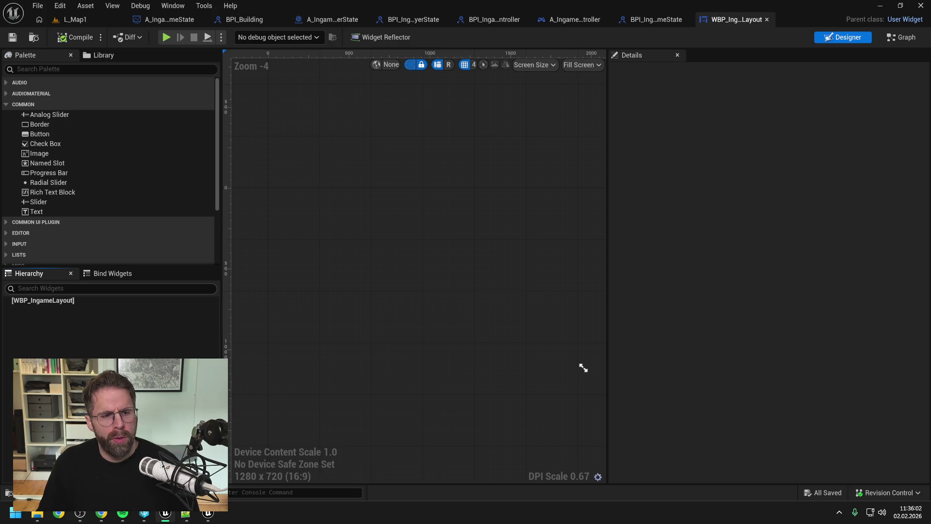
pyautogui.click(111, 69)
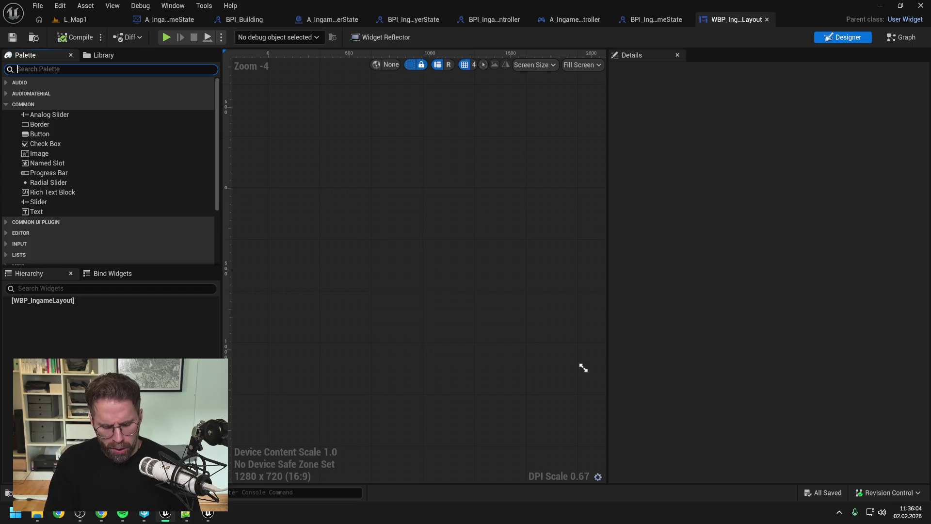
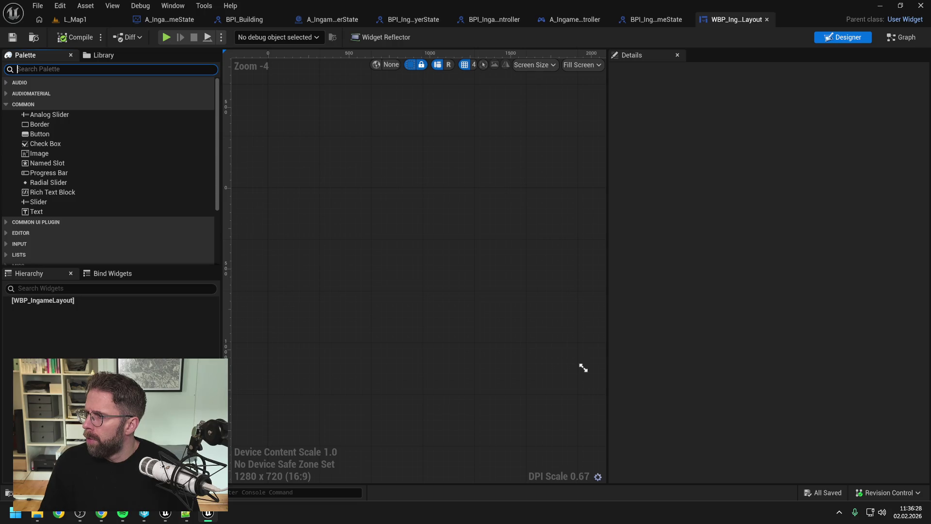
# Step: Add a Common Activatable Widget Stack named MidStack to WBP_IngameLayout, then save and compile
pyautogui.click(125, 327)
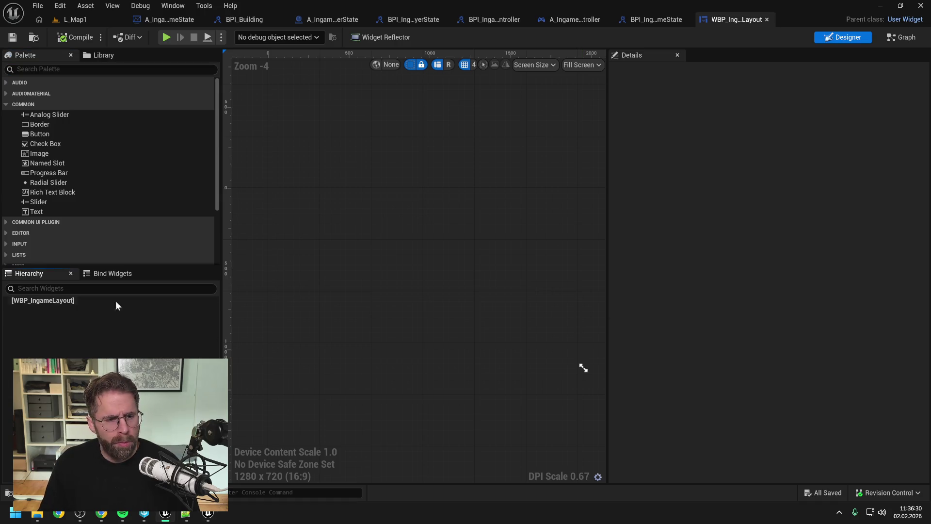
pyautogui.click(102, 70)
pyautogui.write('stack')
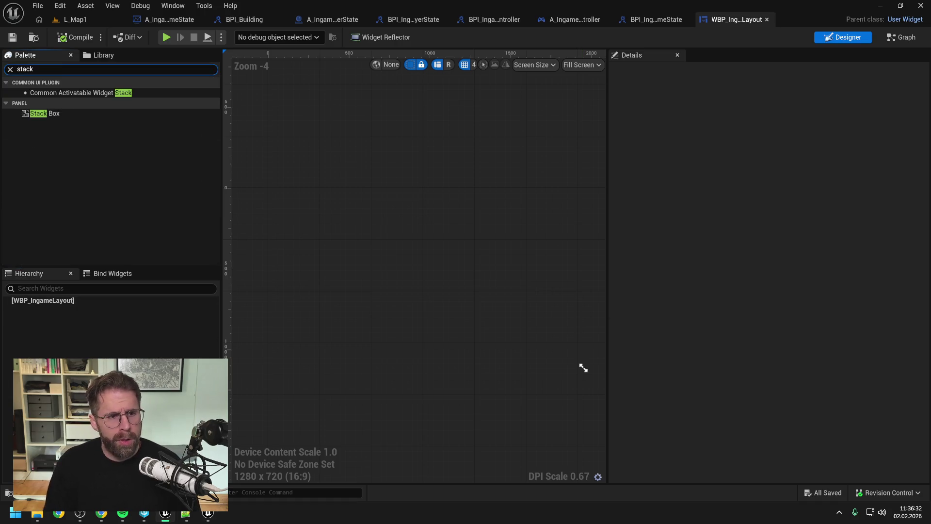
pyautogui.moveTo(80, 92)
pyautogui.mouseDown()
pyautogui.moveTo(101, 93)
pyautogui.moveTo(57, 302)
pyautogui.moveTo(68, 308)
pyautogui.mouseUp()
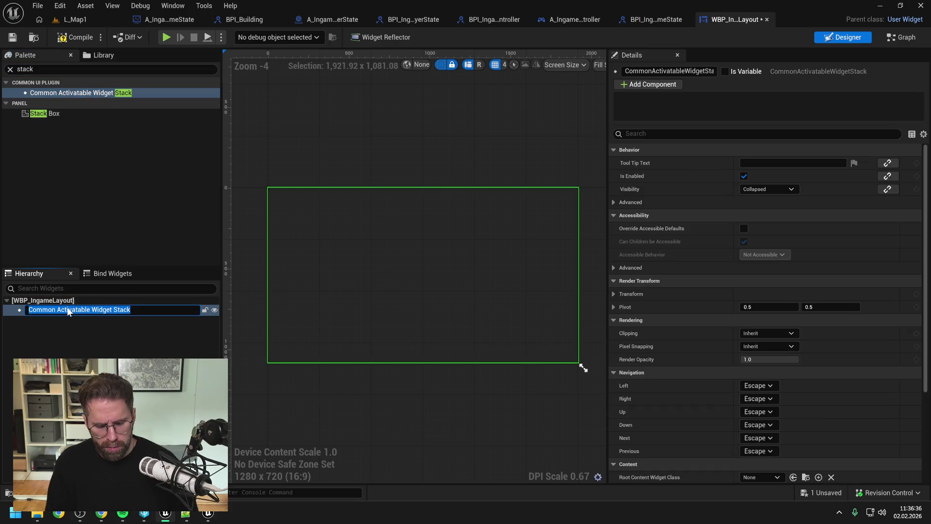
pyautogui.write('MidStack')
pyautogui.press('Return')
pyautogui.hotkey('ctrl', 's')
pyautogui.click(75, 37)
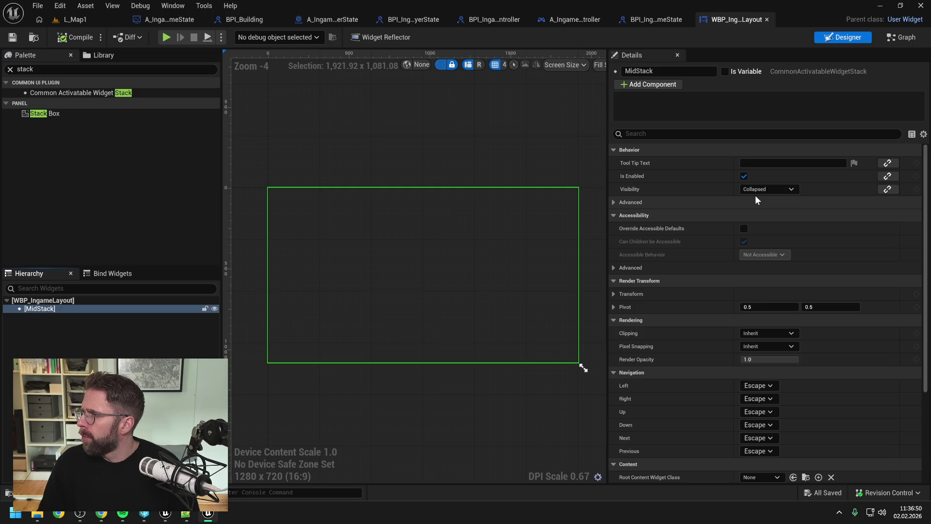
# Step: Wrap MidStack in an Overlay with horizontal and vertical Fill alignment, then compile
pyautogui.rightClick(60, 308)
pyautogui.moveTo(97, 415)
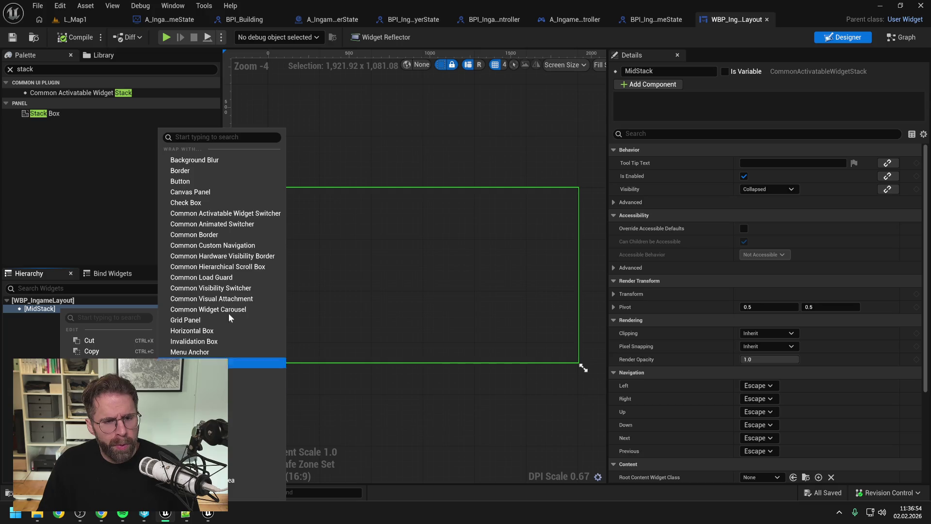
pyautogui.click(198, 373)
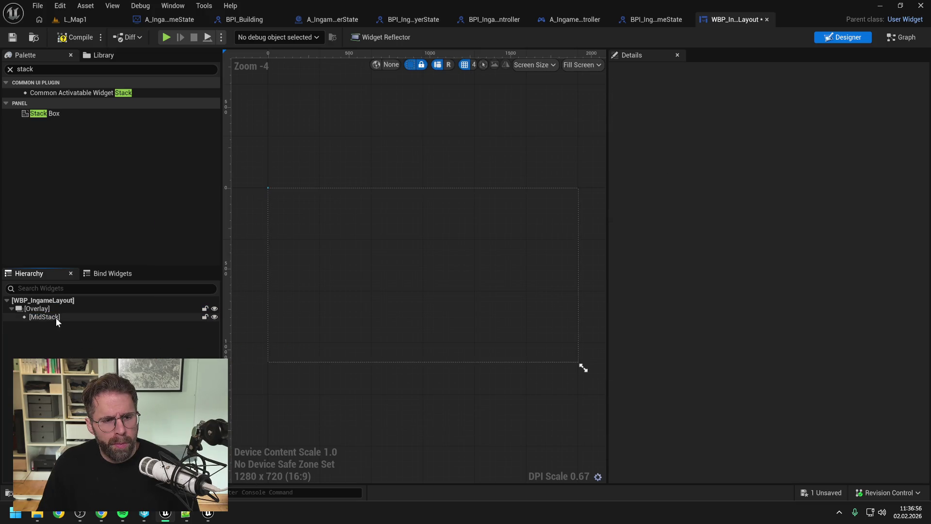
pyautogui.click(796, 176)
pyautogui.click(796, 189)
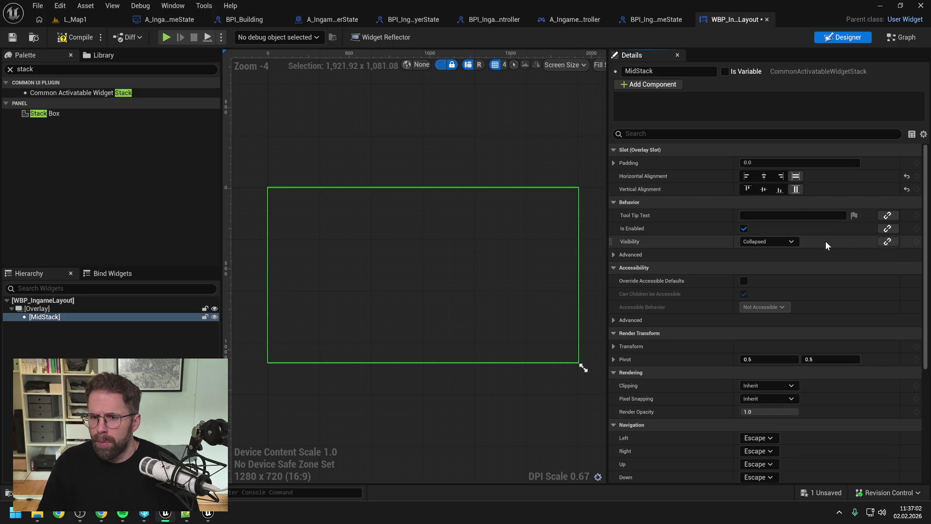
pyautogui.click(72, 44)
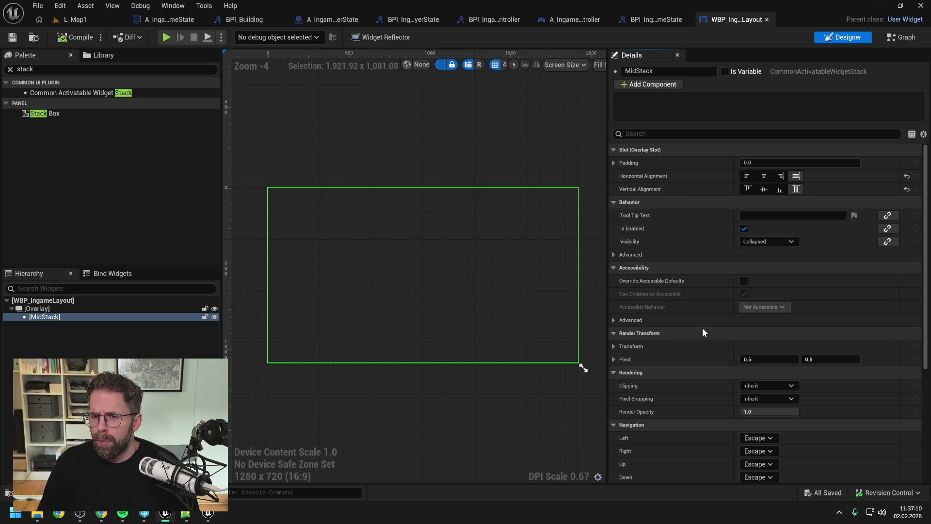
# Step: Set MidStack's transition duration to 0.0 and its visibility from Collapsed to Visible, compiling after each
pyautogui.scroll(-5, 702, 327)
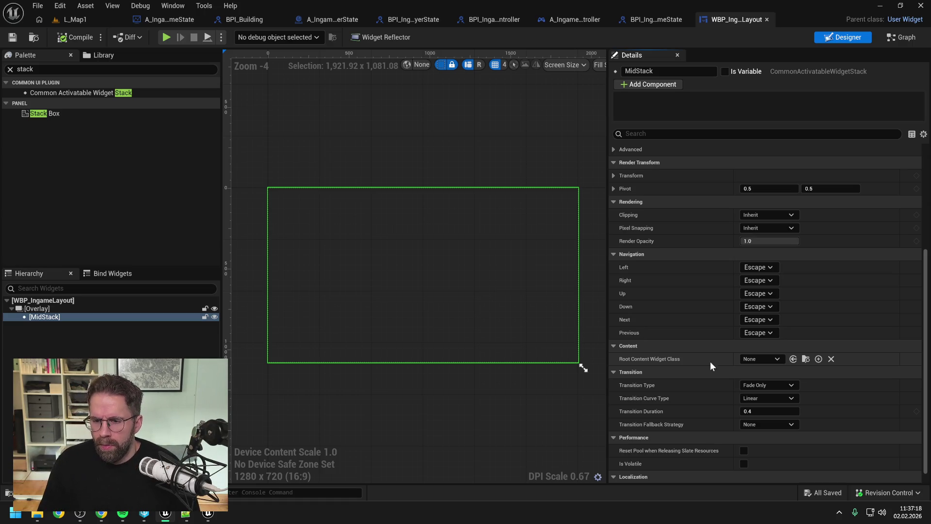
pyautogui.moveTo(792, 411); pyautogui.dragTo(747, 411)
pyautogui.click(74, 38)
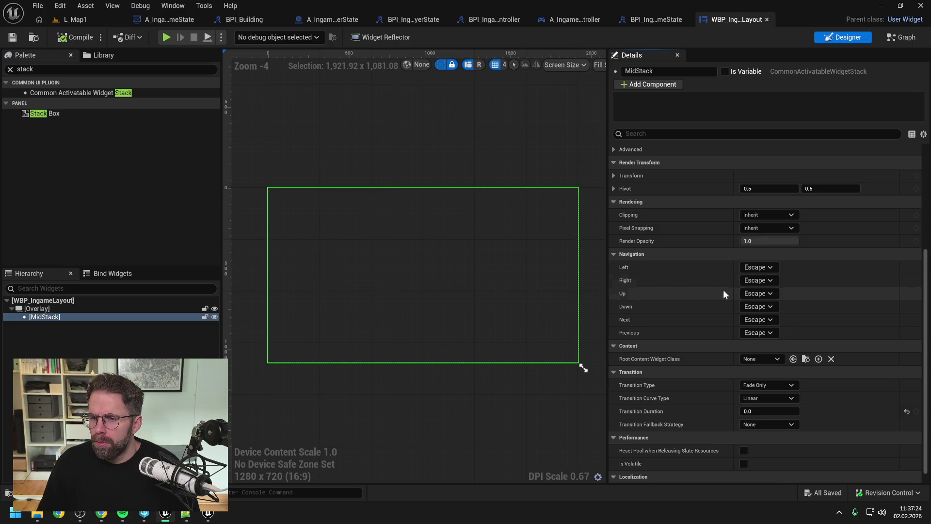
pyautogui.scroll(-1, 726, 270)
pyautogui.scroll(5, 725, 269)
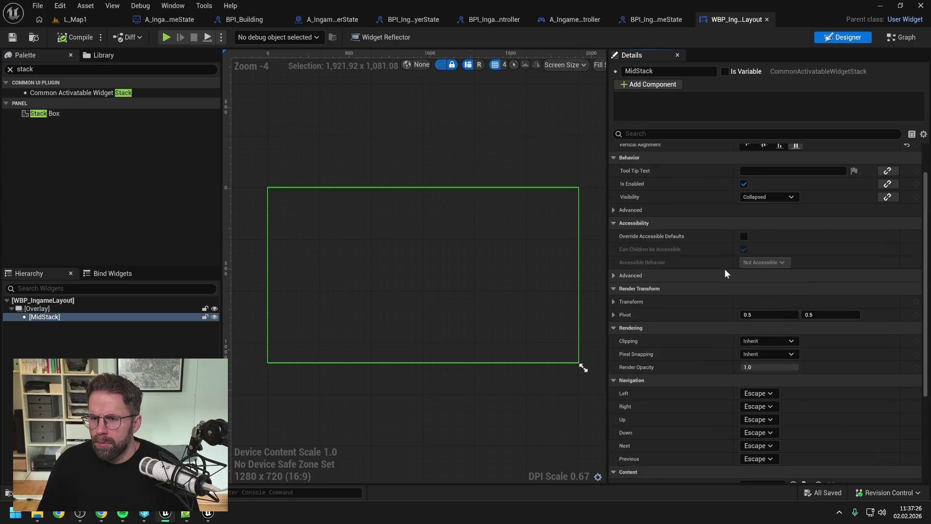
pyautogui.scroll(2, 724, 273)
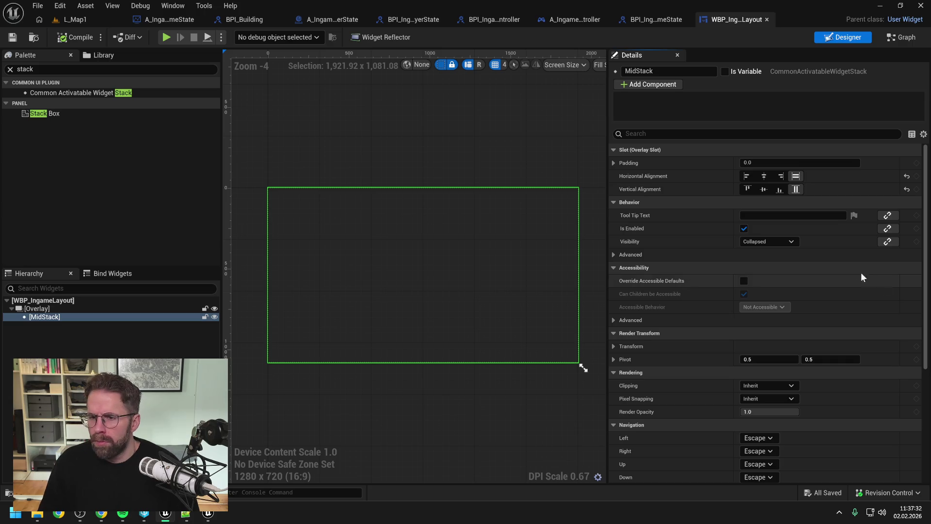
pyautogui.click(764, 241)
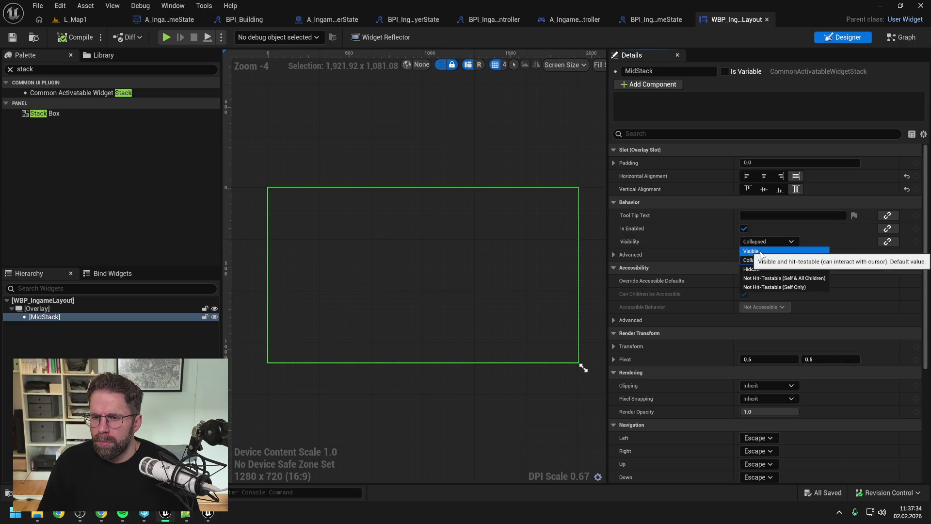
pyautogui.click(760, 252)
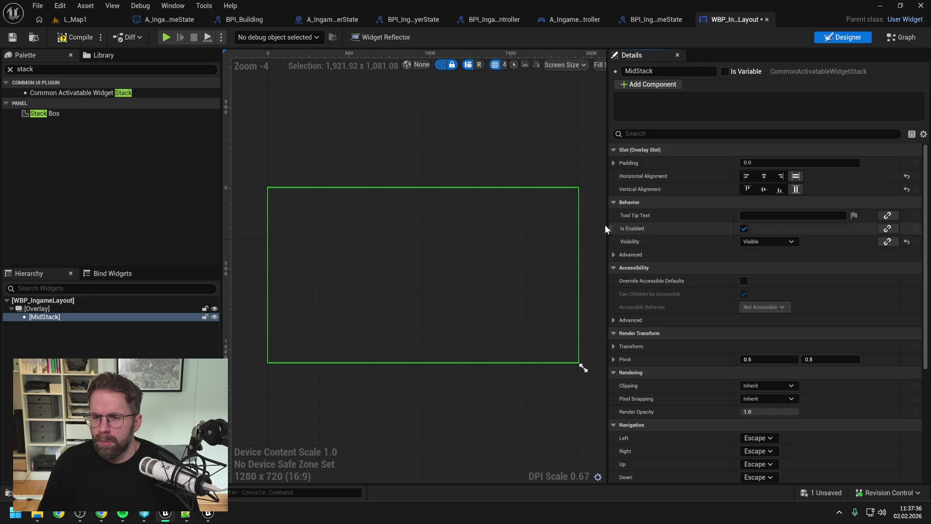
pyautogui.click(82, 37)
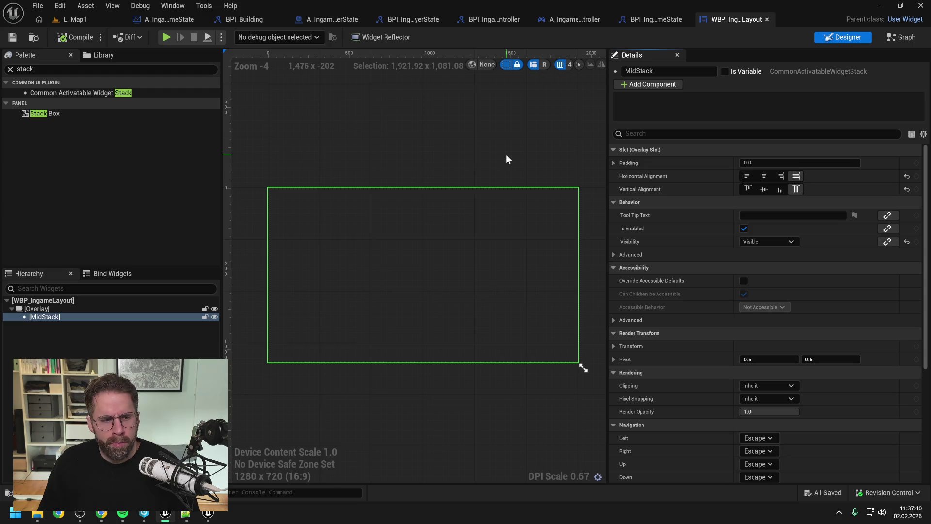
pyautogui.click(904, 42)
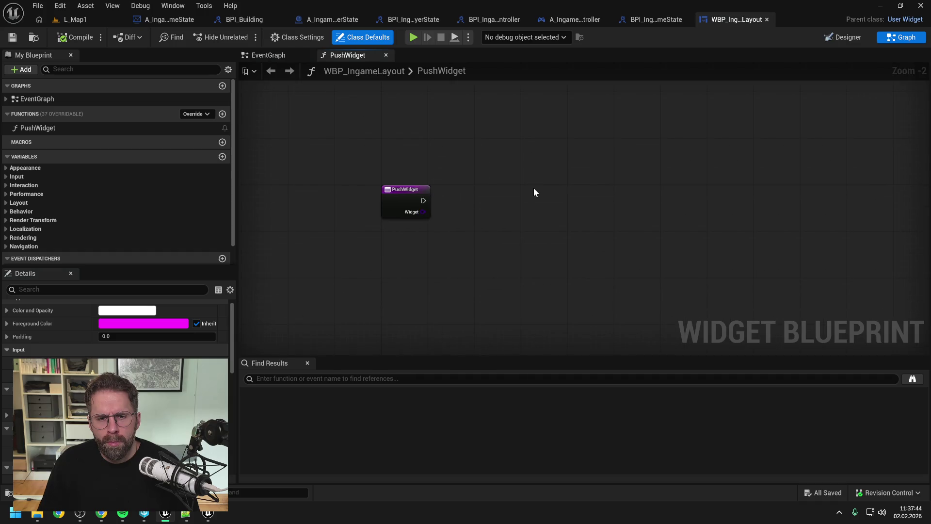
# Step: Expose MidStack as a blueprint variable in the designer
pyautogui.scroll(-2, 180, 216)
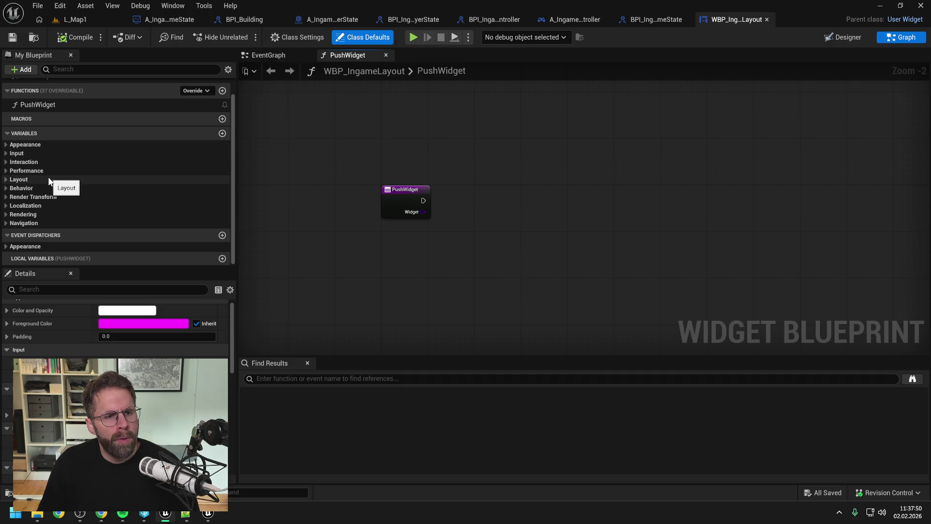
pyautogui.click(9, 180)
pyautogui.click(6, 181)
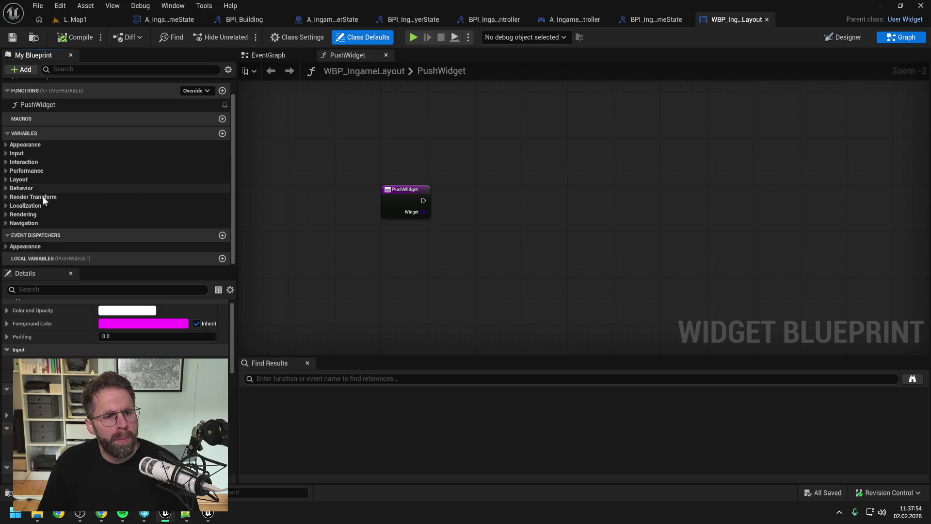
pyautogui.click(847, 38)
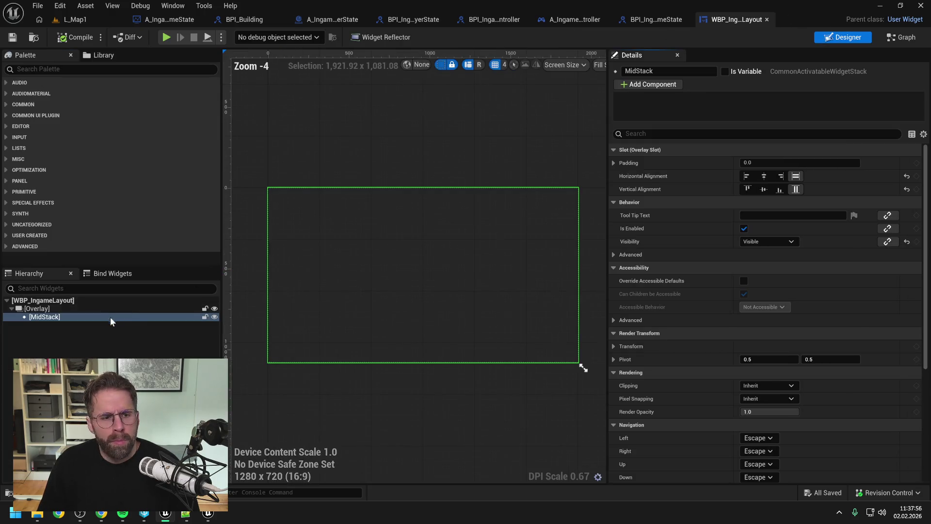
pyautogui.click(724, 72)
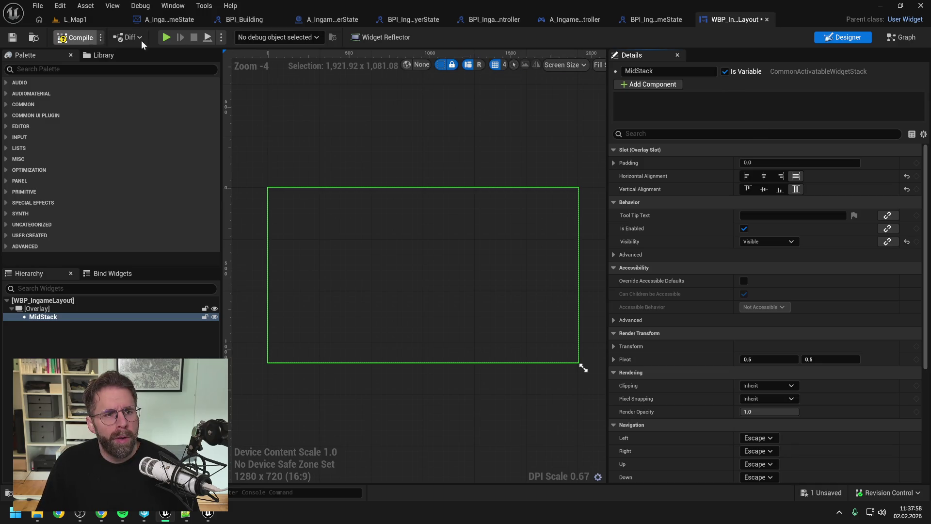
pyautogui.click(898, 38)
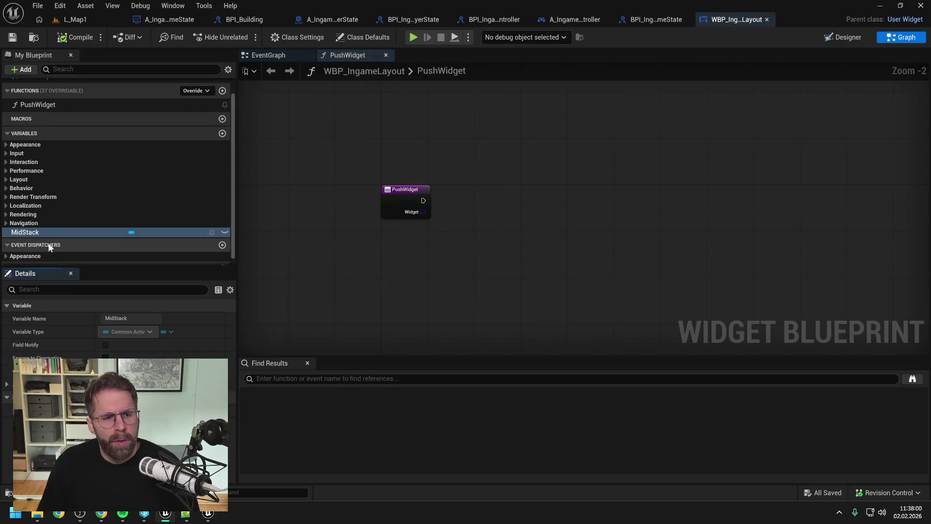
# Step: Place a MidStack getter in the PushWidget graph and add a Push Widget node from it
pyautogui.moveTo(48, 232)
pyautogui.mouseDown()
pyautogui.moveTo(481, 182)
pyautogui.moveTo(555, 202)
pyautogui.mouseUp()
pyautogui.click(504, 194)
pyautogui.write('push')
pyautogui.press('Return')
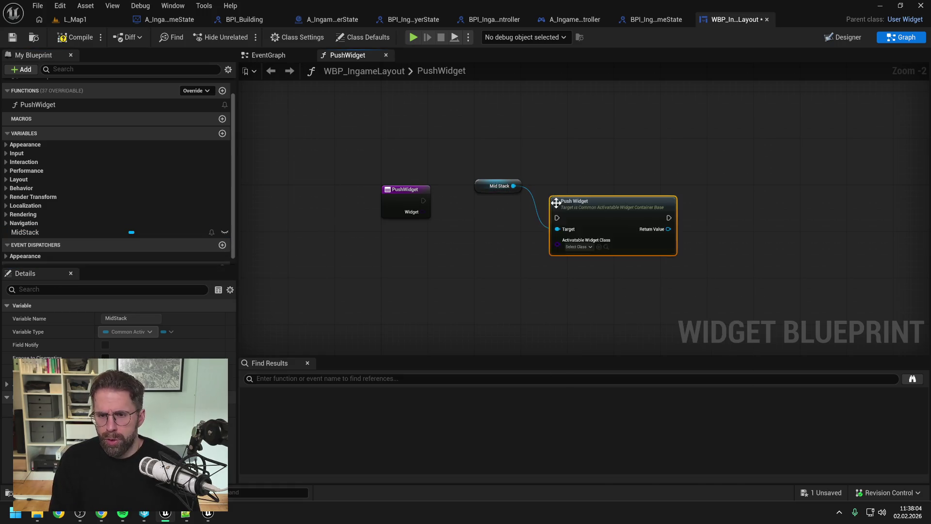
pyautogui.hotkey('ctrl', 's')
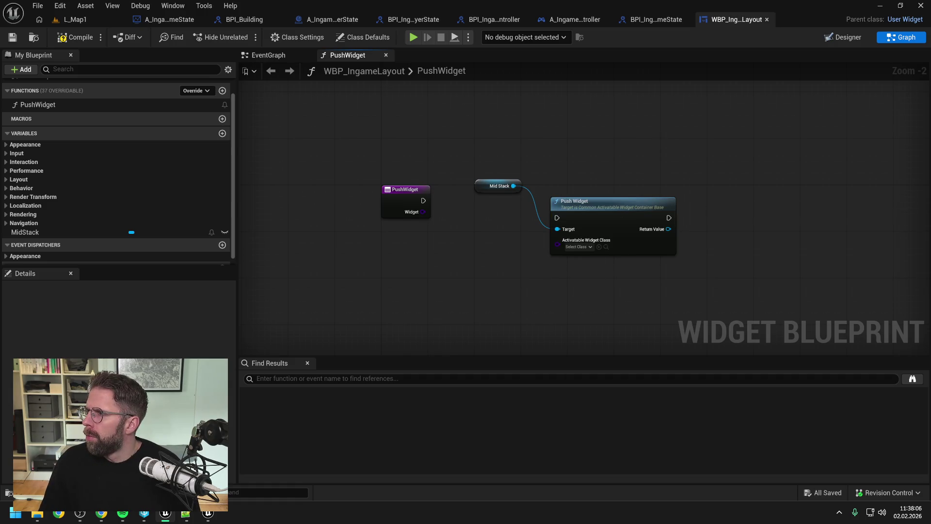
pyautogui.hotkey('alt', 'Tab')
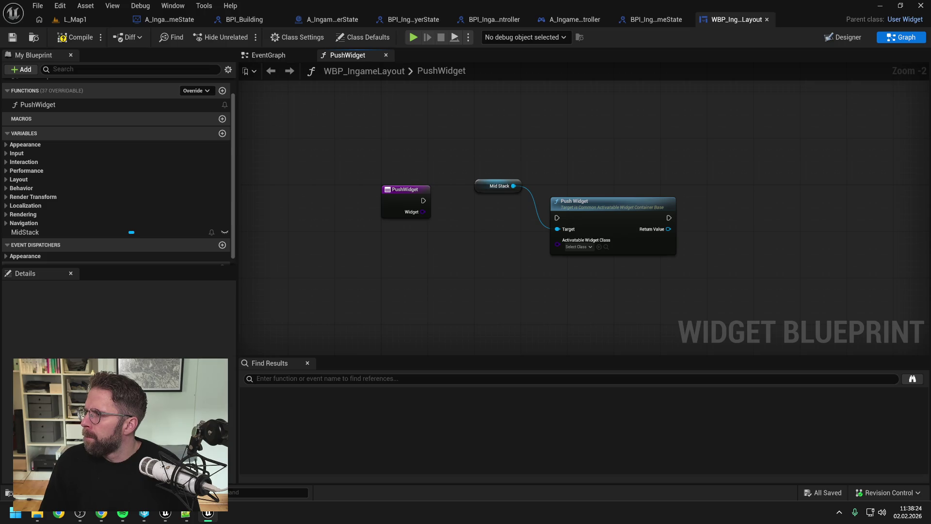
# Step: Wire the PushWidget entry's execution and Widget input into Push Widget, tidy the nodes, and save
pyautogui.moveTo(617, 210); pyautogui.dragTo(616, 199)
pyautogui.moveTo(423, 200)
pyautogui.mouseDown()
pyautogui.moveTo(556, 206)
pyautogui.moveTo(579, 191)
pyautogui.mouseUp()
pyautogui.moveTo(422, 212); pyautogui.dragTo(552, 230)
pyautogui.keyDown('ctrl'); pyautogui.click(485, 180); pyautogui.keyUp('ctrl')
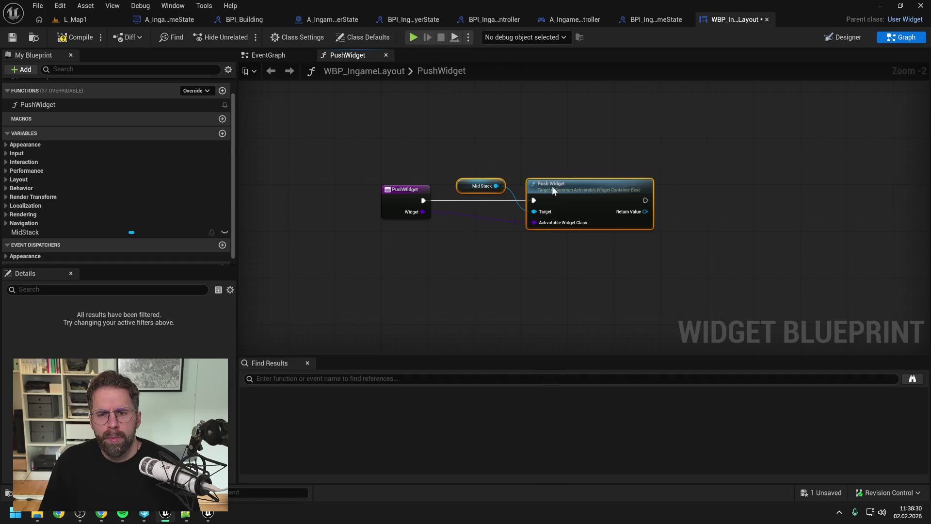
pyautogui.moveTo(554, 186); pyautogui.dragTo(531, 187)
pyautogui.click(509, 139)
pyautogui.hotkey('ctrl', 's')
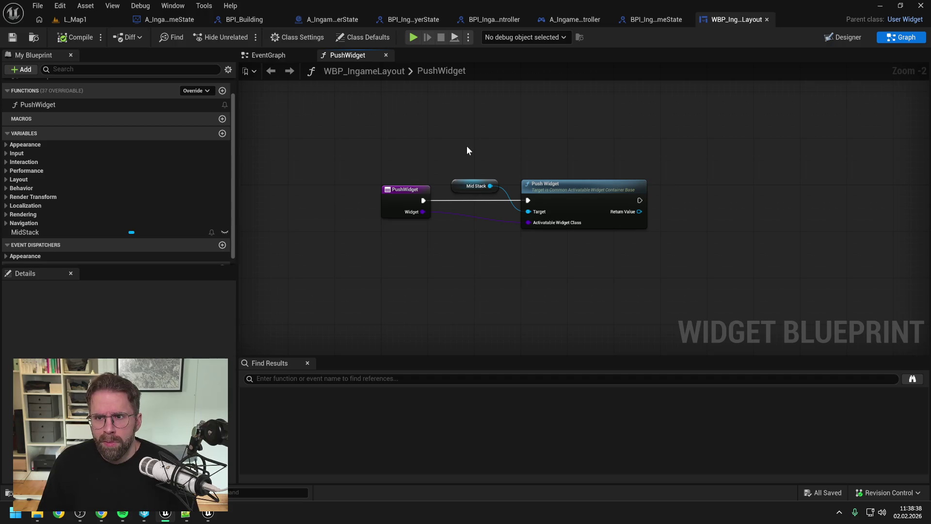
# Step: Bring up the content browser, clear the asset selection, and hide it again
pyautogui.hotkey('ctrl', 'space')
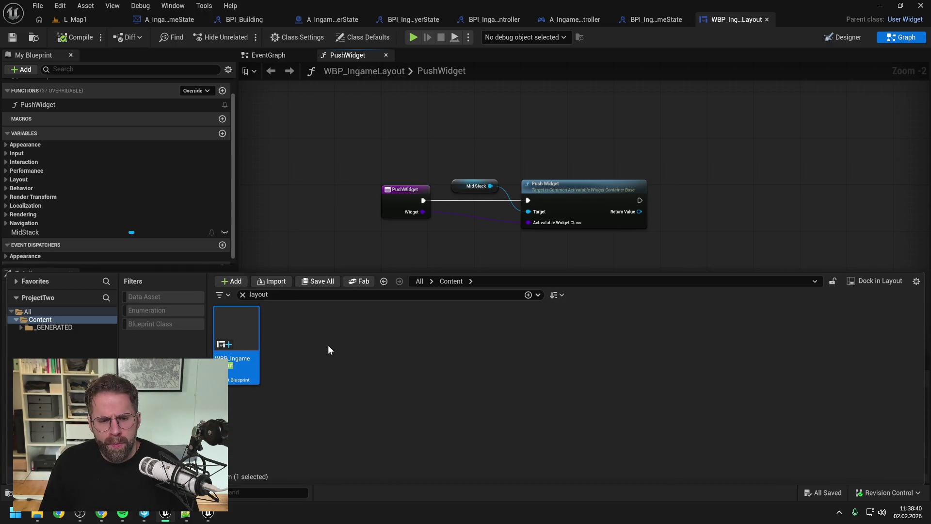
pyautogui.click(331, 342)
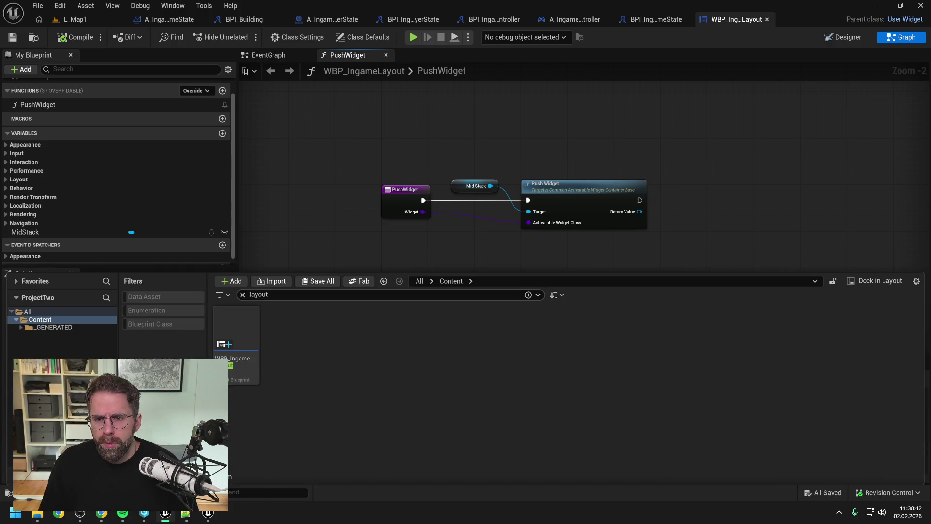
pyautogui.hotkey('ctrl', 'f')
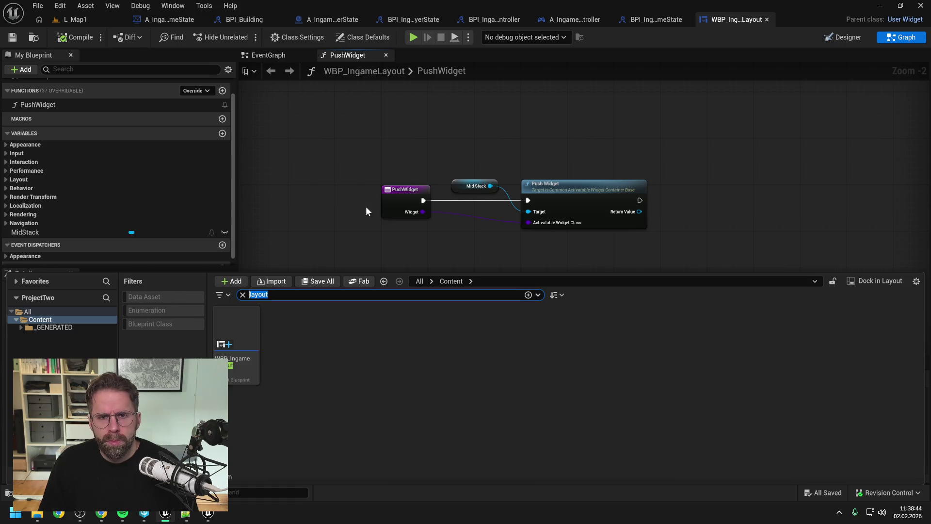
pyautogui.hotkey('ctrl', 'space')
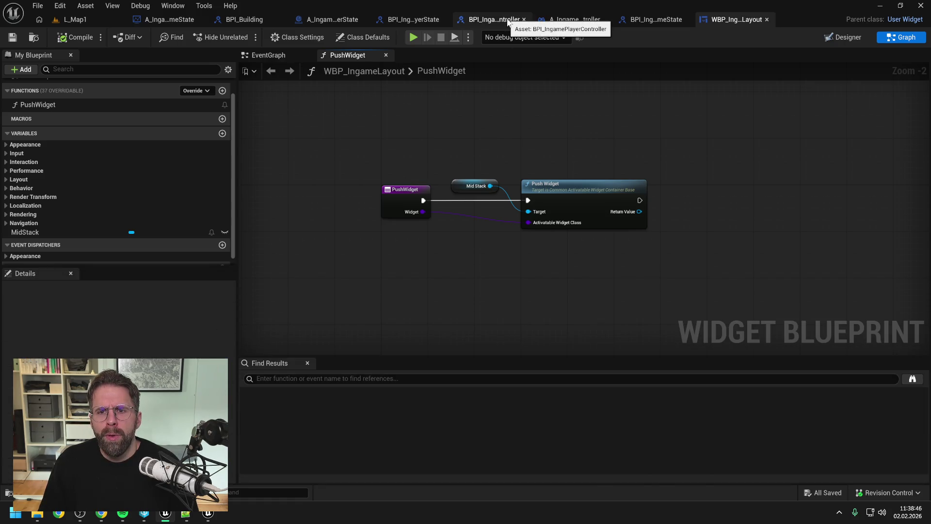
# Step: From A_IngamePlayerController, search the assets for 'defea' and open CAW_PlayerDefeated
pyautogui.click(508, 22)
pyautogui.click(586, 21)
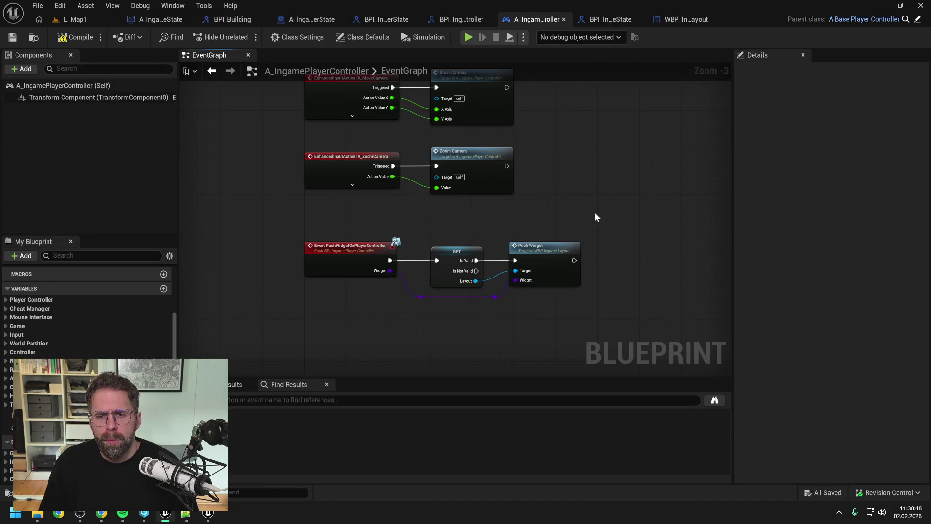
pyautogui.hotkey('ctrl', 'space')
pyautogui.hotkey('ctrl', 'a')
pyautogui.write('def')
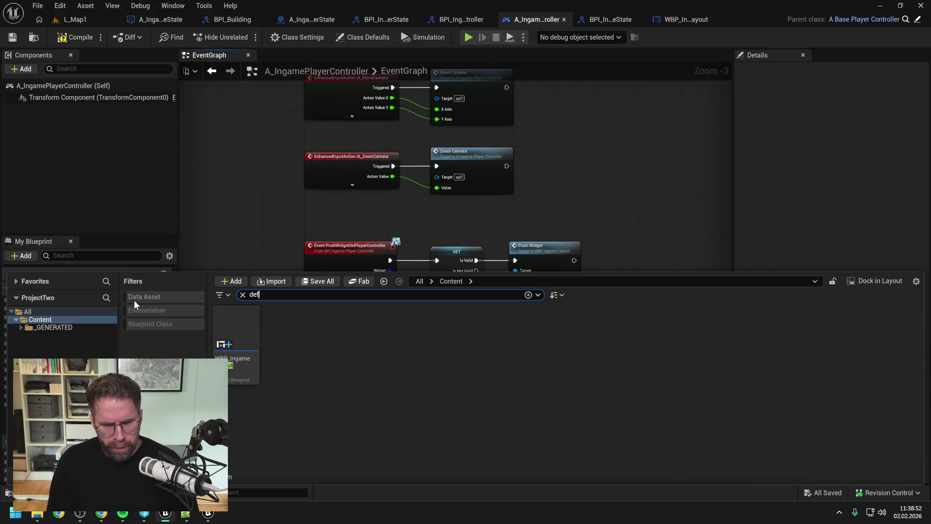
pyautogui.write('ea')
pyautogui.click(238, 330)
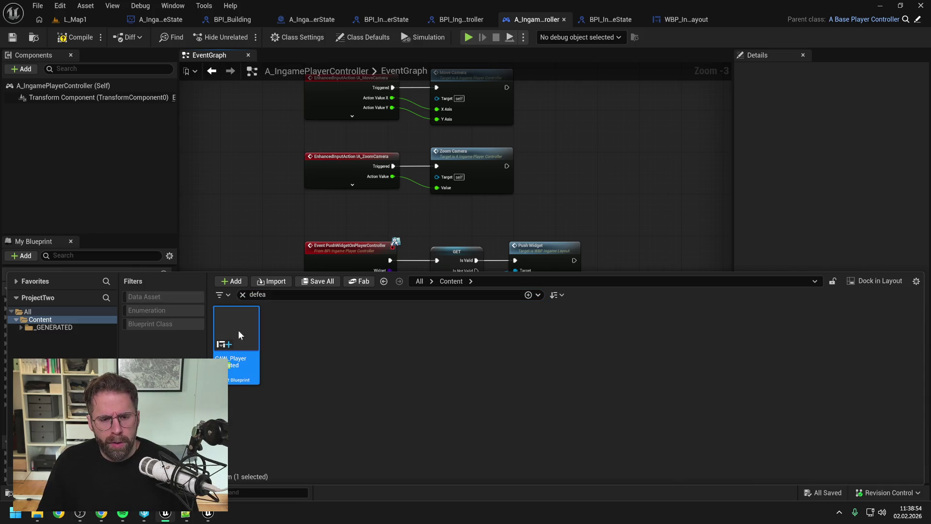
pyautogui.doubleClick(238, 330)
pyautogui.click(61, 299)
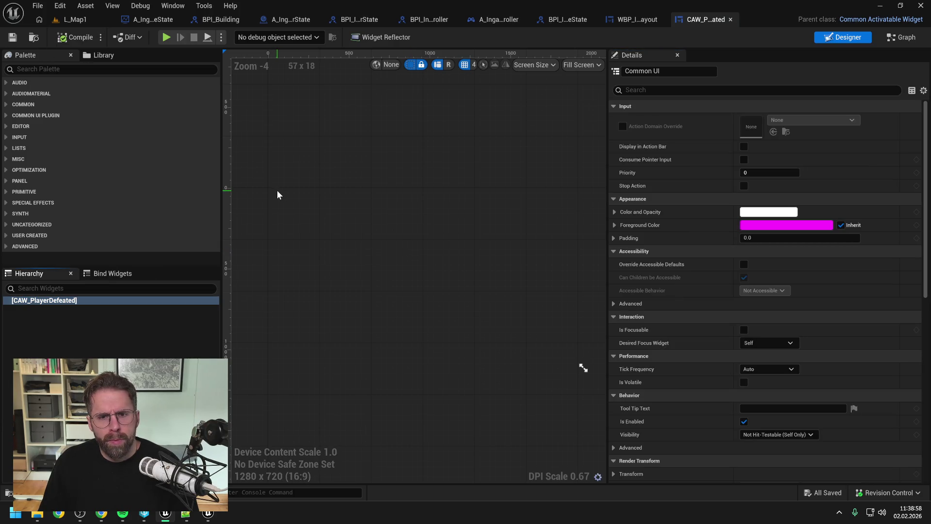
# Step: Add an Overlay under the CAW_PlayerDefeated root, then compile and save
pyautogui.click(103, 329)
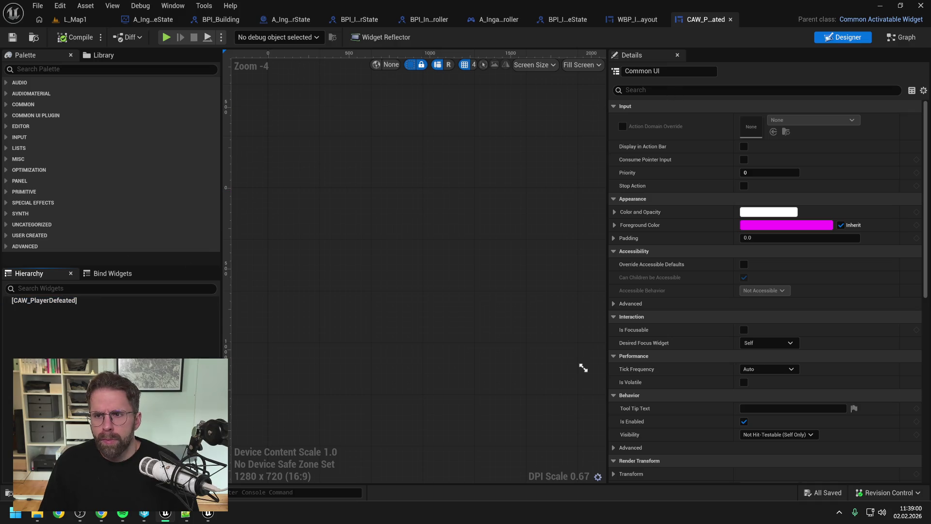
pyautogui.click(58, 69)
pyautogui.write('overlay')
pyautogui.click(49, 93)
pyautogui.moveTo(46, 263); pyautogui.dragTo(63, 312)
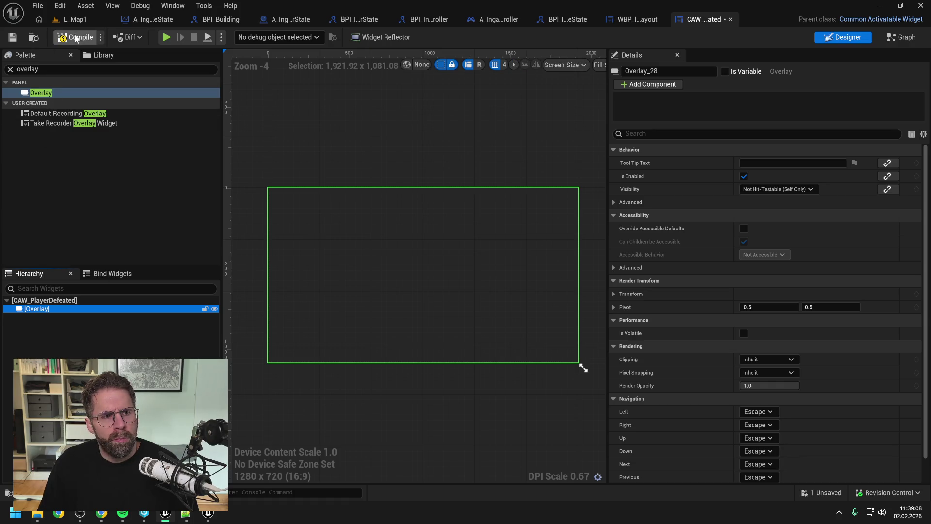
pyautogui.click(75, 39)
pyautogui.hotkey('ctrl', 's')
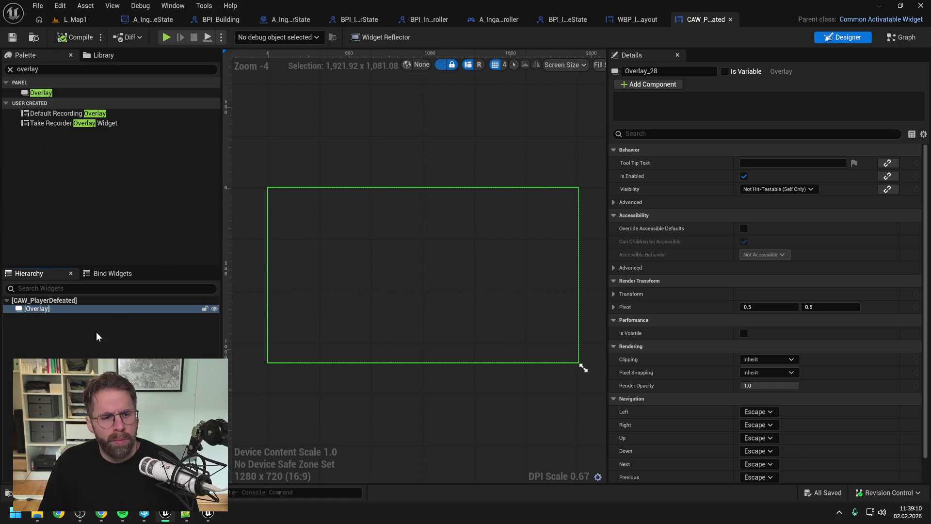
# Step: Add a plain Text block inside the Overlay
pyautogui.click(103, 328)
pyautogui.click(66, 69)
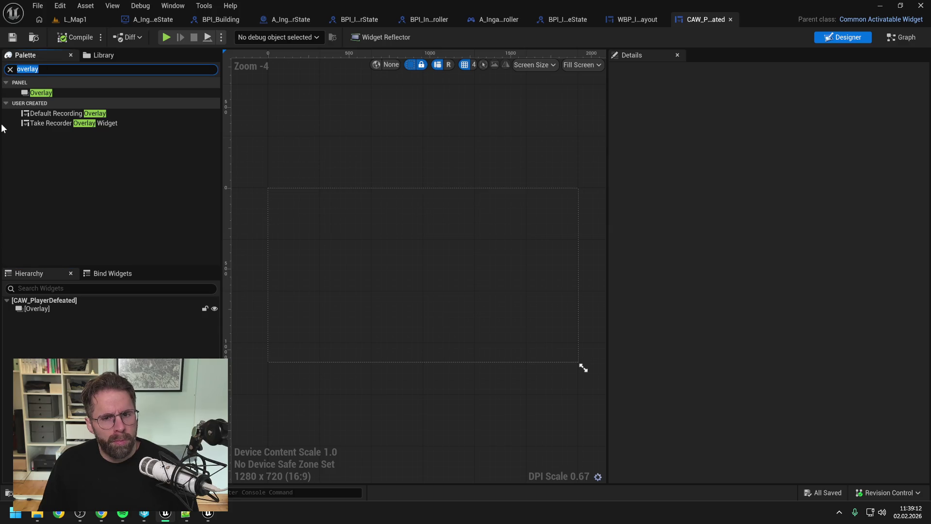
pyautogui.write('text')
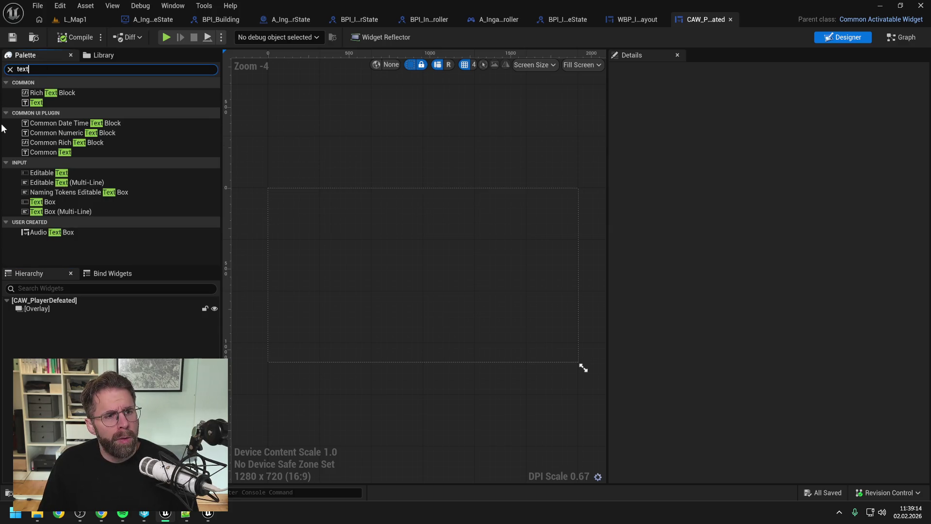
pyautogui.click(57, 101)
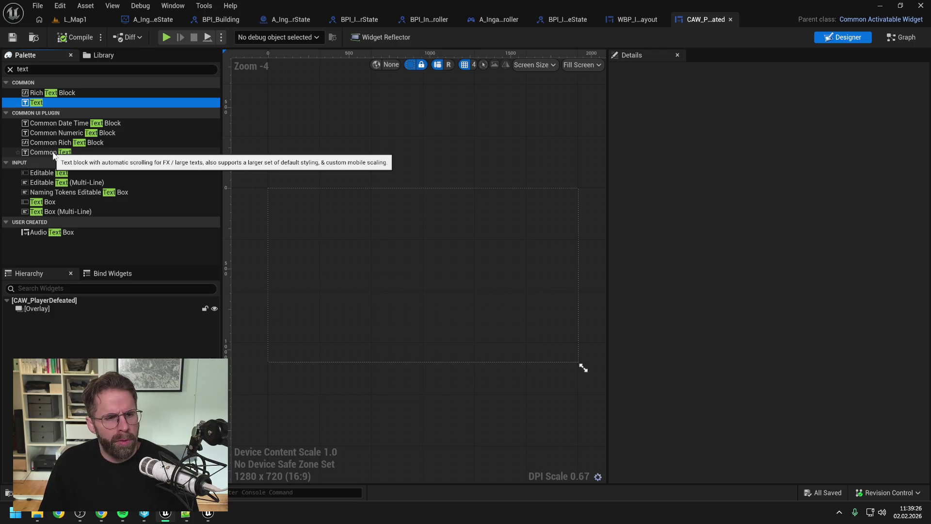
pyautogui.click(41, 93)
pyautogui.click(38, 103)
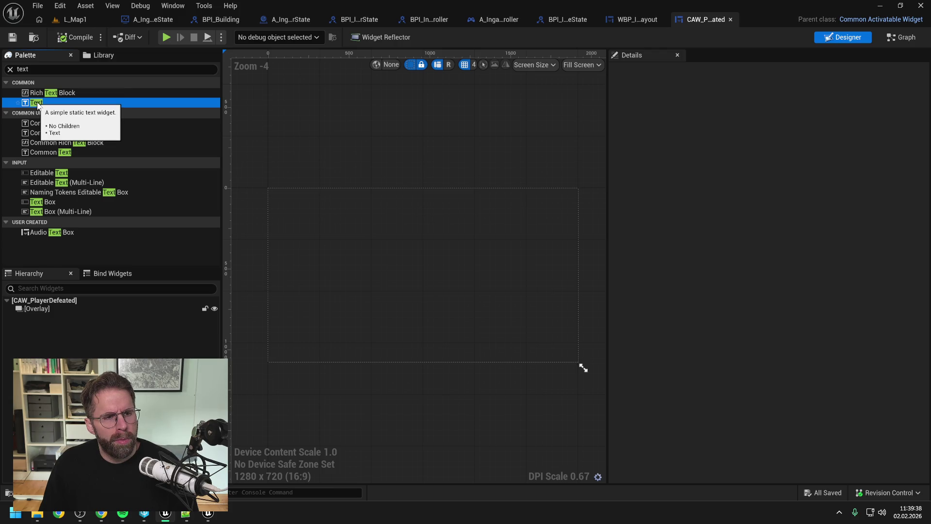
pyautogui.moveTo(37, 104); pyautogui.dragTo(57, 306)
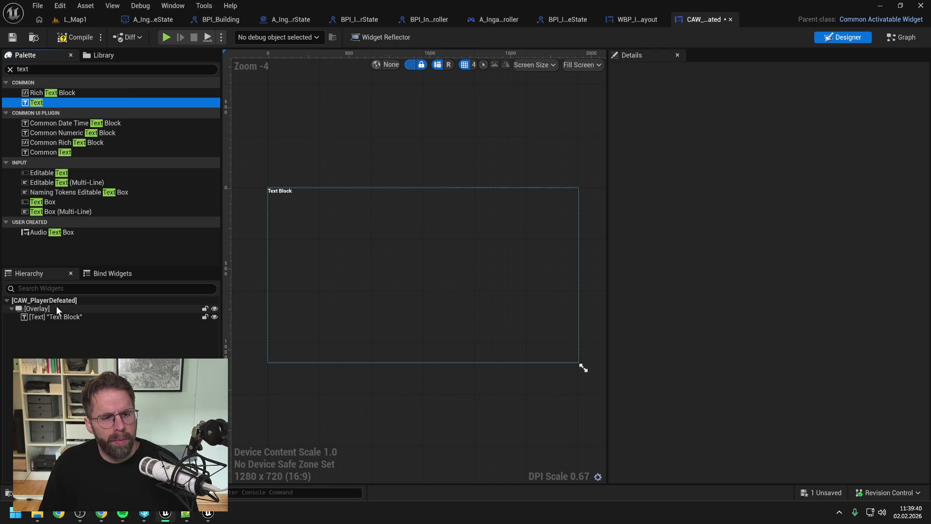
# Step: Rename the text block to DefeatedText and save
pyautogui.click(67, 316)
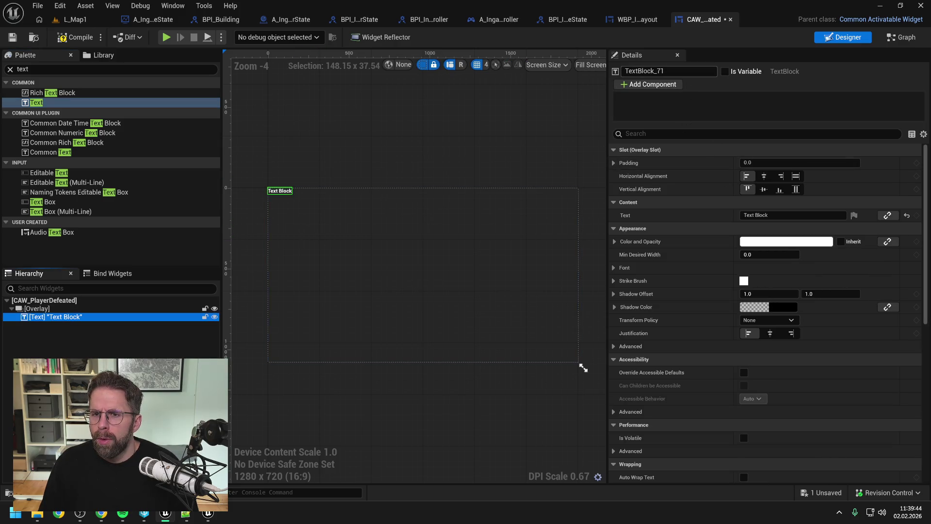
pyautogui.click(669, 70)
pyautogui.write('DefeatedTex')
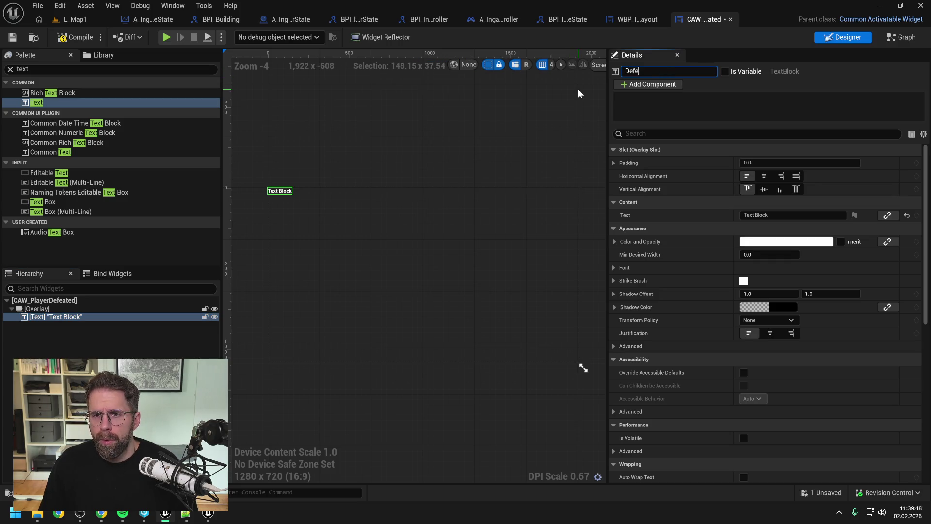
pyautogui.write('t')
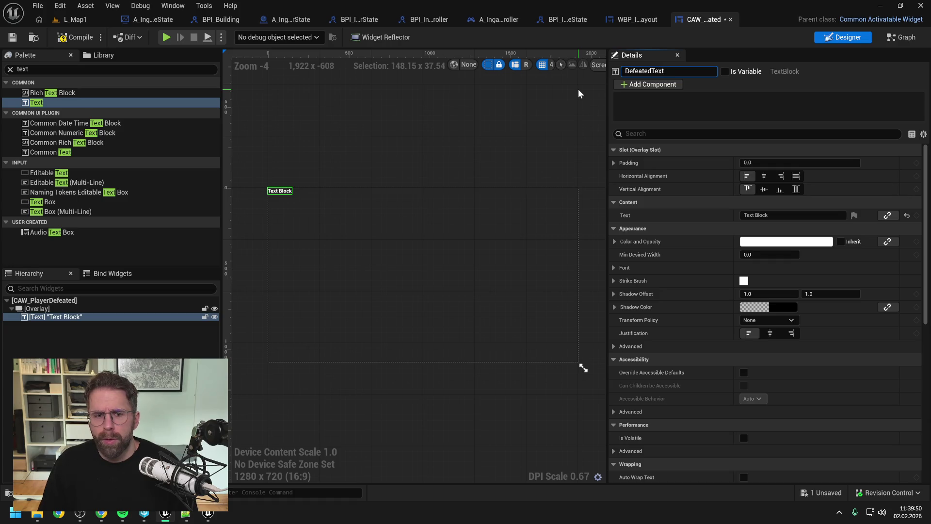
pyautogui.press('Return')
pyautogui.hotkey('ctrl', 's')
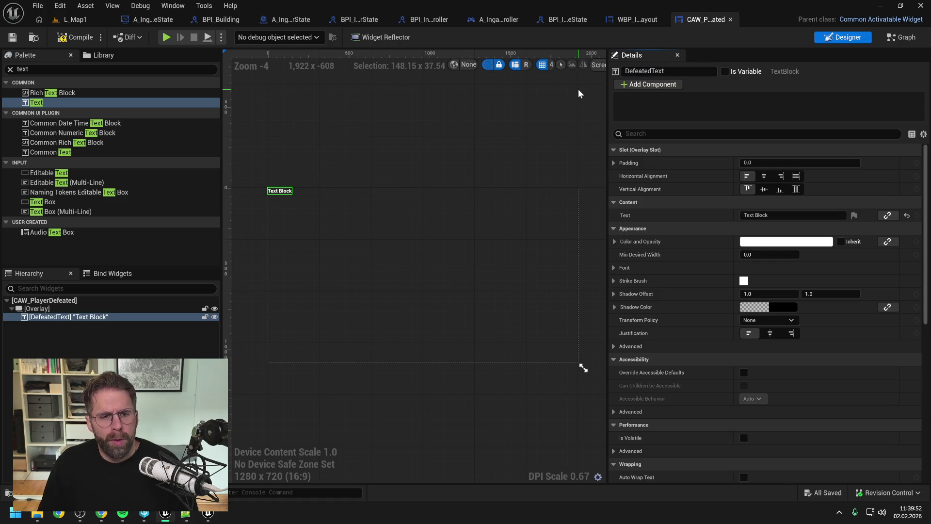
# Step: Set DefeatedText's text to 'You have been defeated'
pyautogui.click(771, 215)
pyautogui.write('You havew')
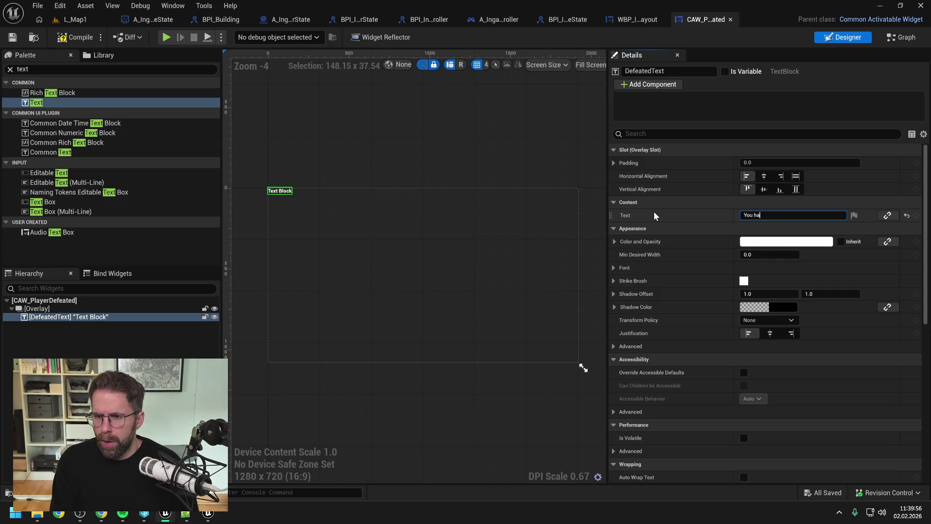
pyautogui.press('BackSpace')
pyautogui.press('BackSpace')
pyautogui.write('been')
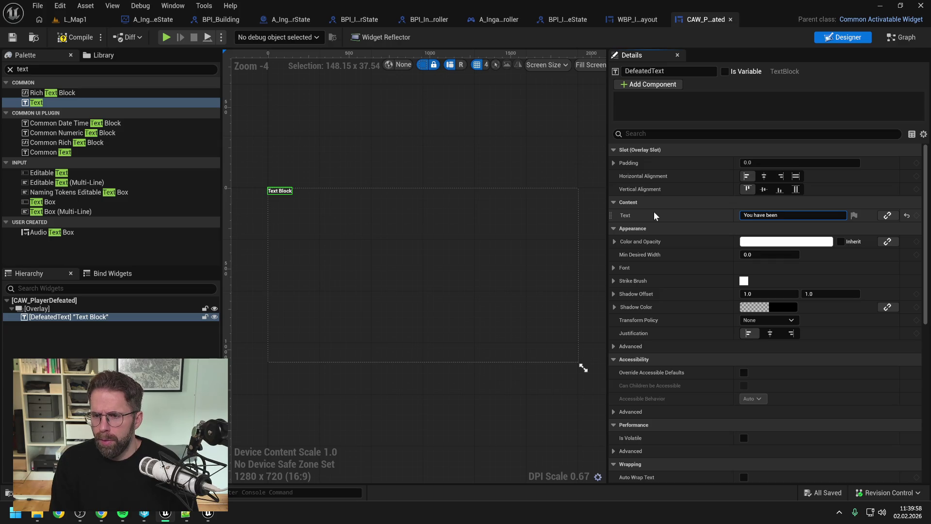
pyautogui.write(' defeated')
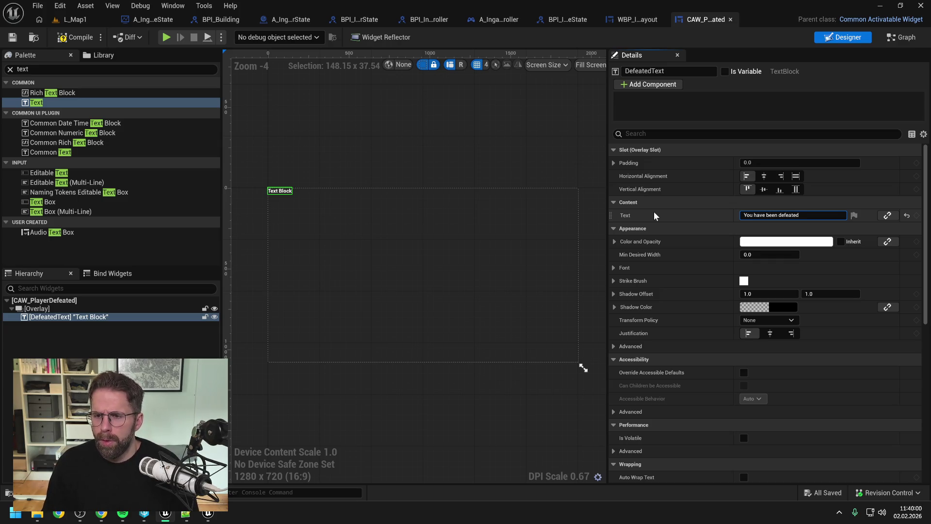
pyautogui.press('Return')
pyautogui.hotkey('ctrl', 'a')
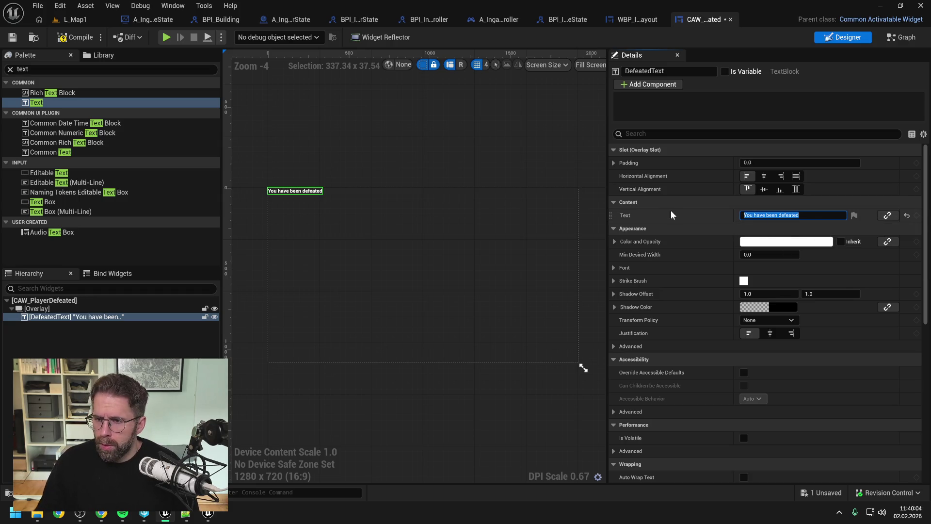
pyautogui.click(302, 291)
pyautogui.click(73, 316)
pyautogui.click(764, 176)
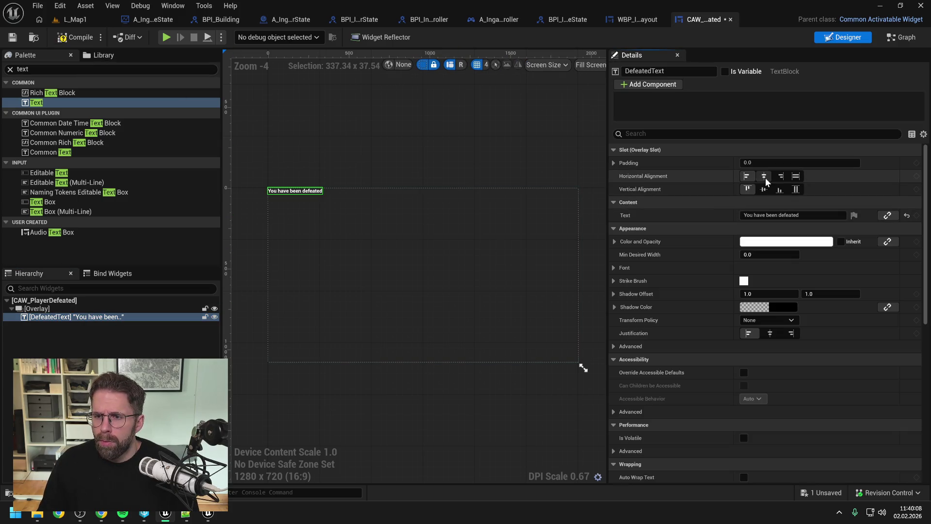
pyautogui.click(764, 188)
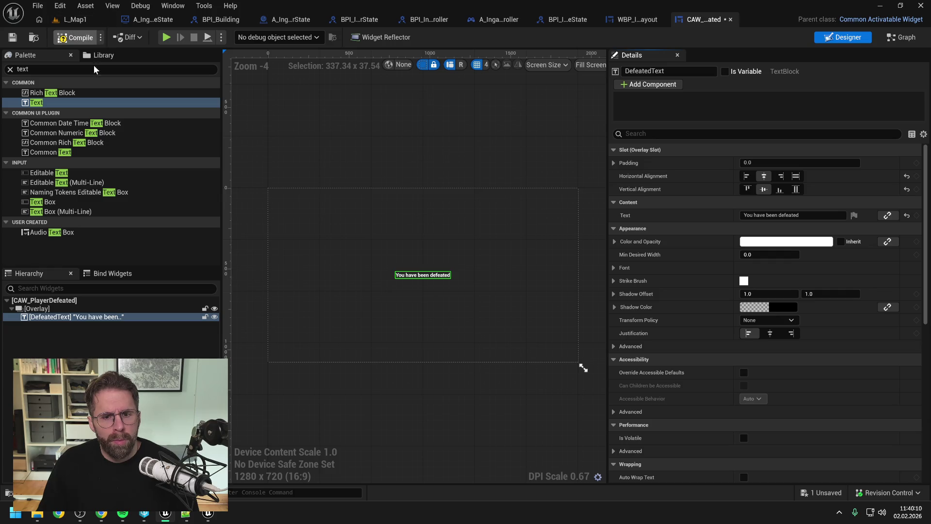
pyautogui.hotkey('ctrl', 's')
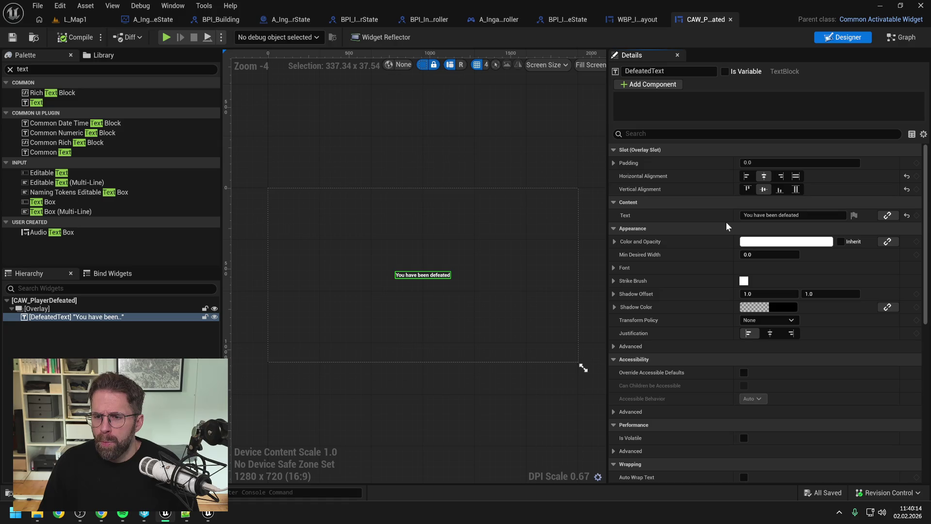
pyautogui.click(612, 268)
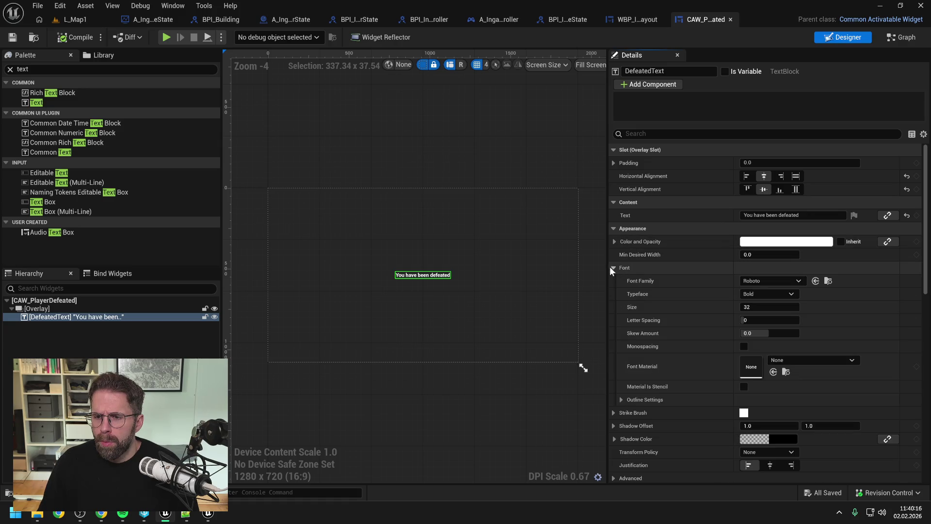
pyautogui.click(769, 280)
pyautogui.write('oep')
pyautogui.press('Escape')
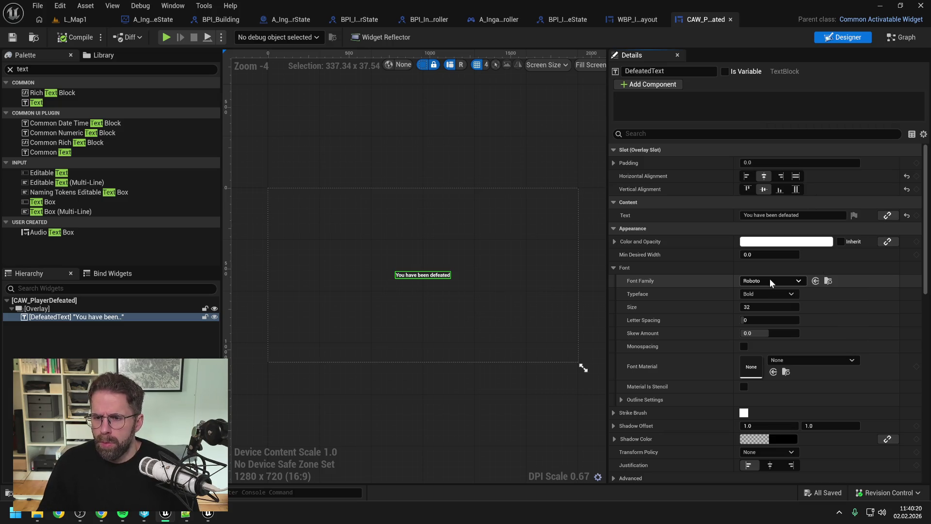
pyautogui.click(584, 368)
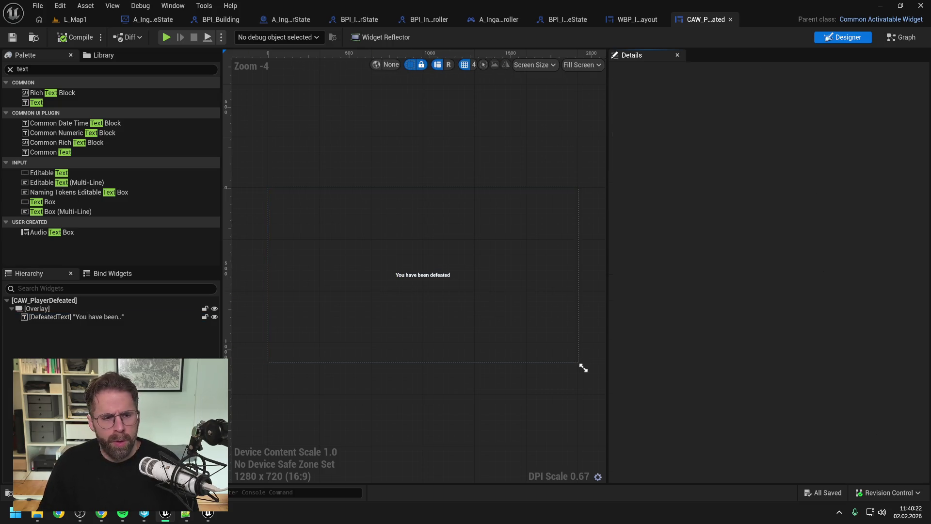
pyautogui.click(75, 335)
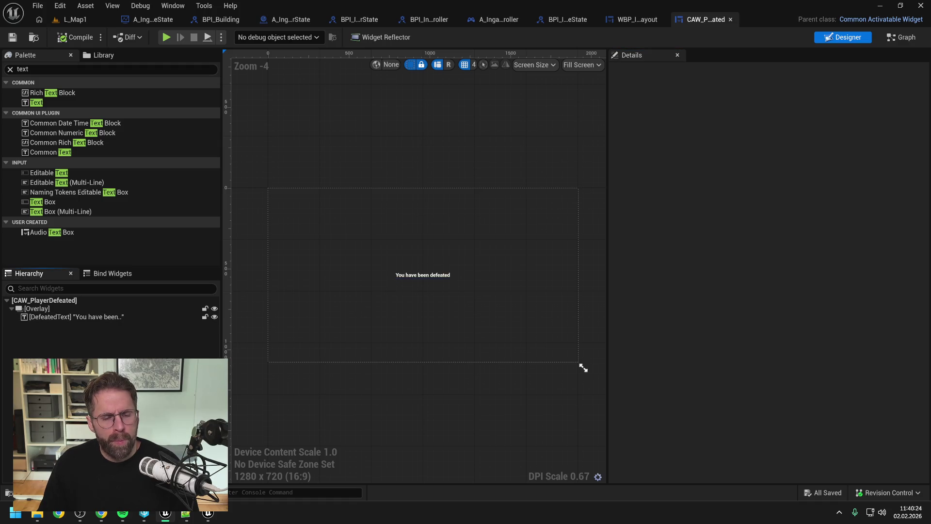
pyautogui.click(97, 318)
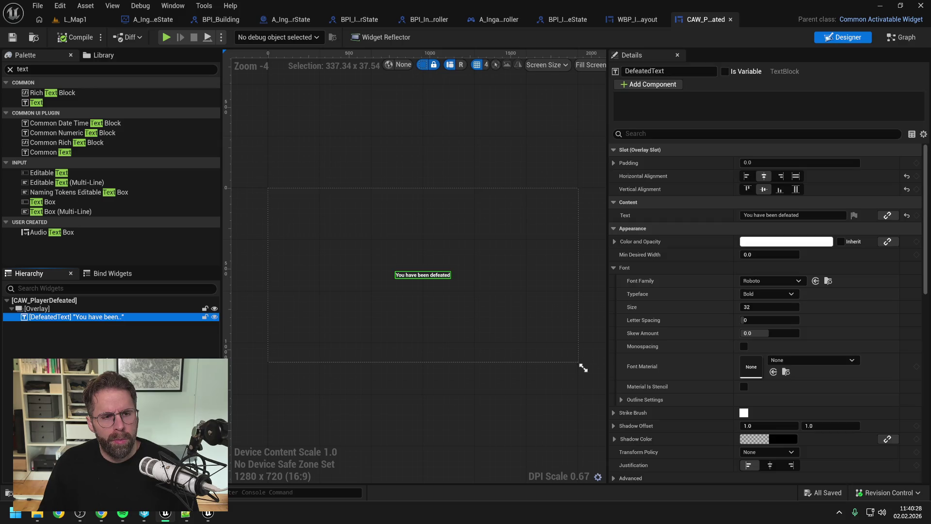
pyautogui.click(89, 339)
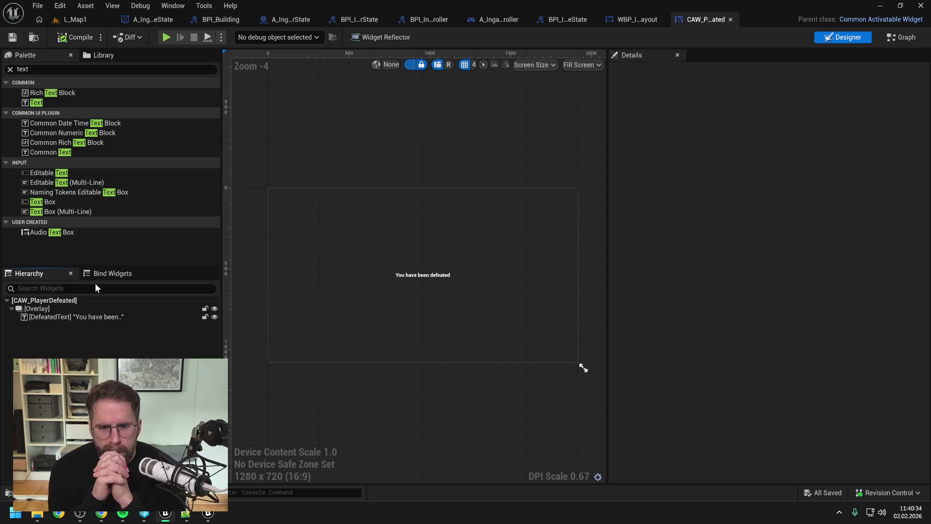
# Step: Play L_Map1 in the editor, resume past the breakpoint, confirm 'You have been defeated' appears, then stop
pyautogui.click(84, 19)
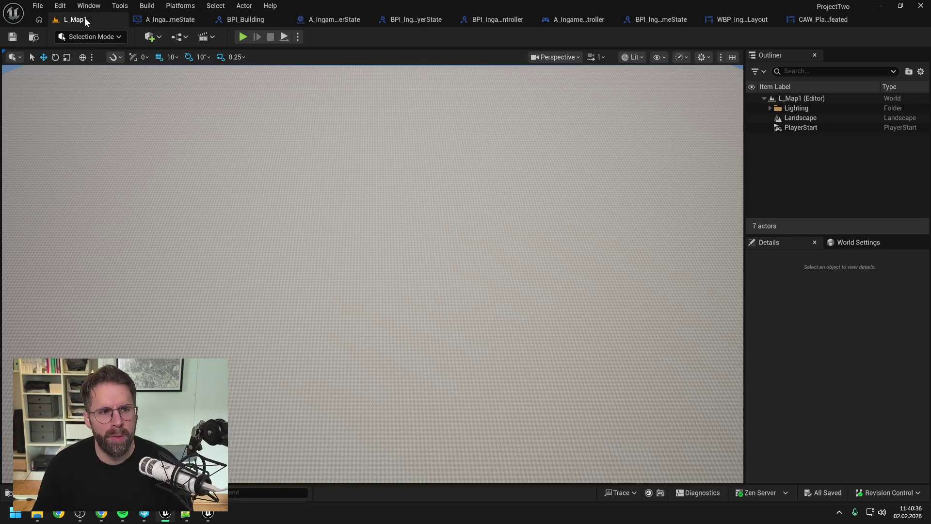
pyautogui.hotkey('alt', 'p')
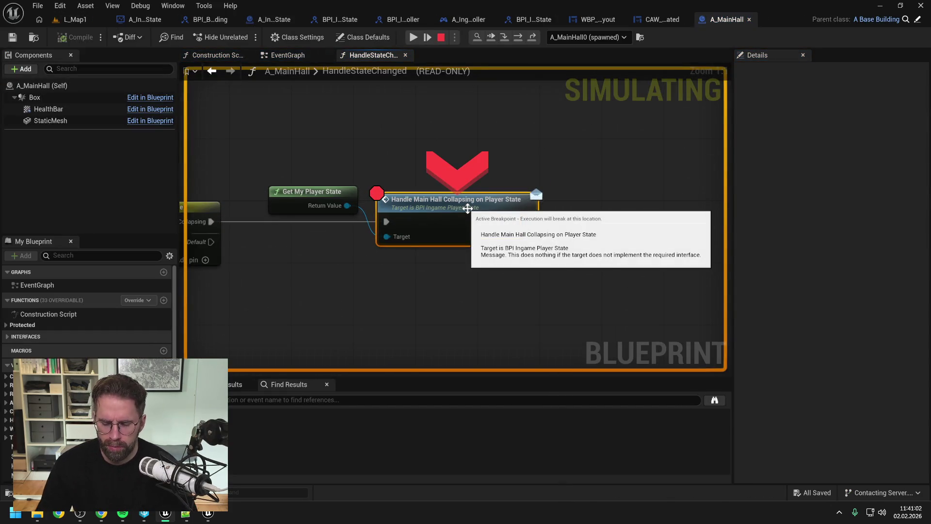
pyautogui.click(412, 38)
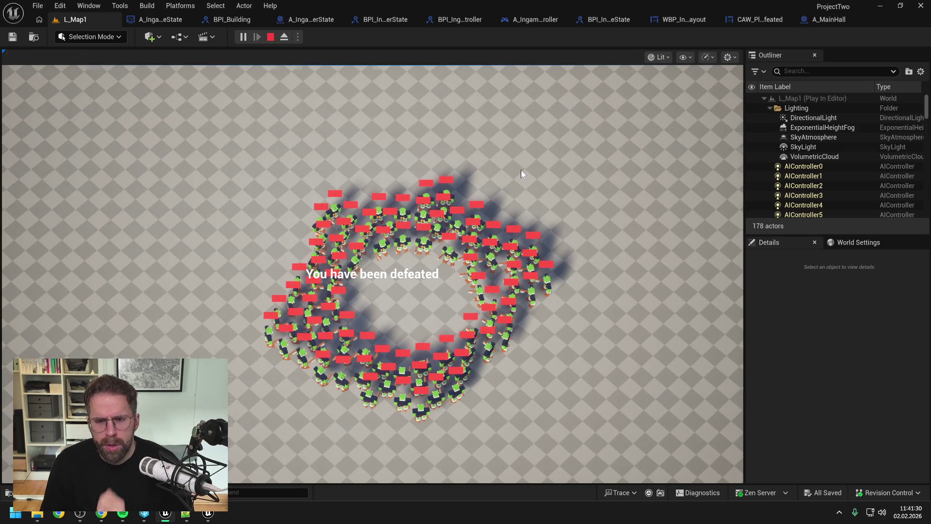
pyautogui.press('Escape')
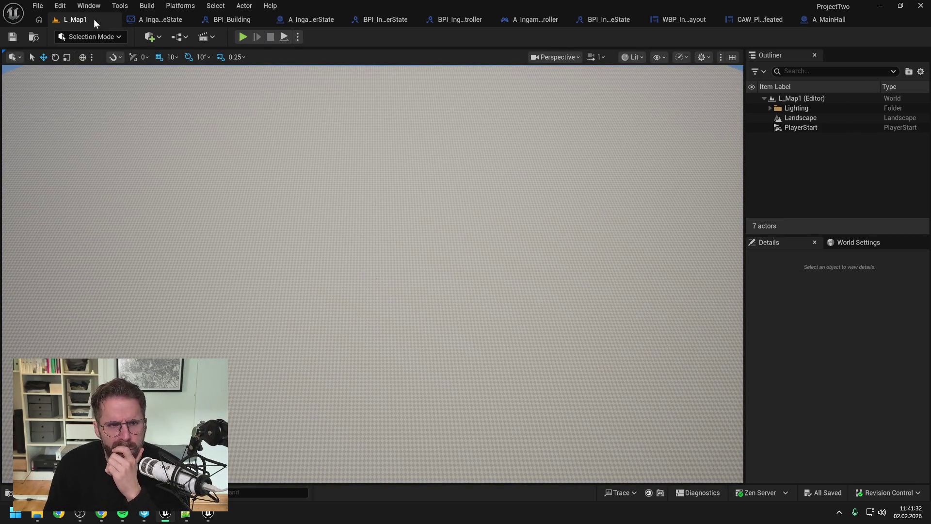
# Step: Close all tabs except L_Map1 and view pending changes, selecting the 13-file default changelist
pyautogui.rightClick(96, 23)
pyautogui.click(132, 83)
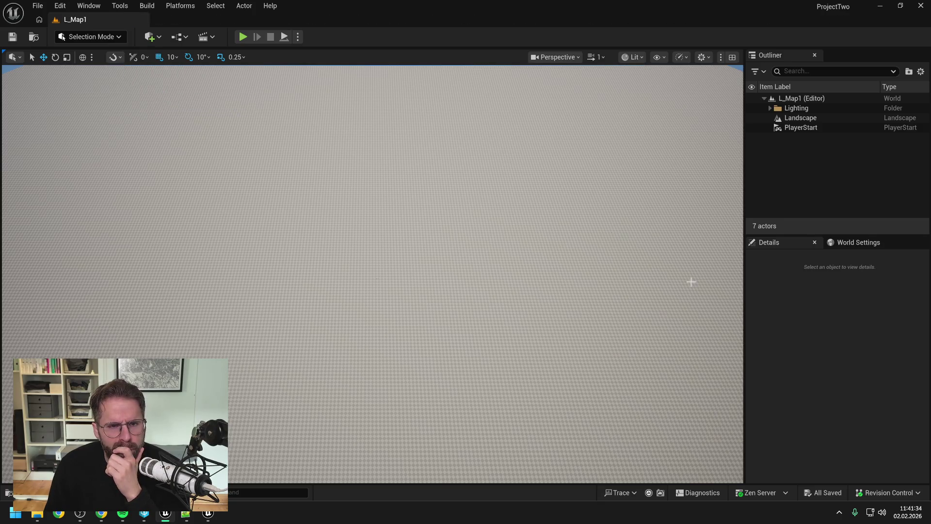
pyautogui.click(893, 496)
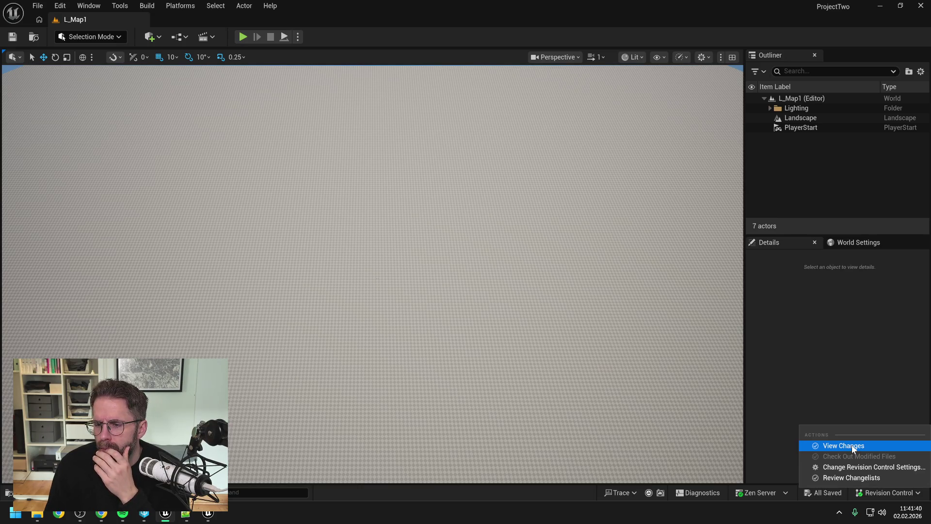
pyautogui.click(852, 446)
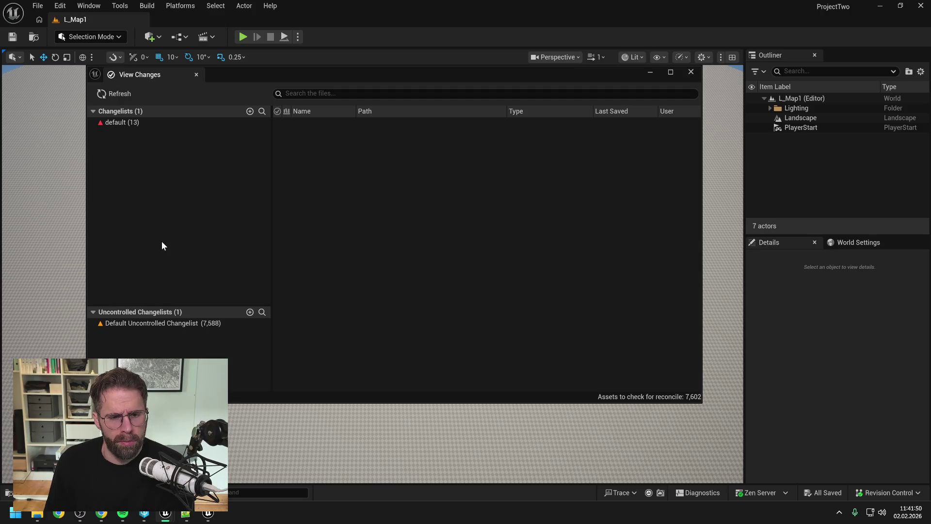
pyautogui.click(126, 123)
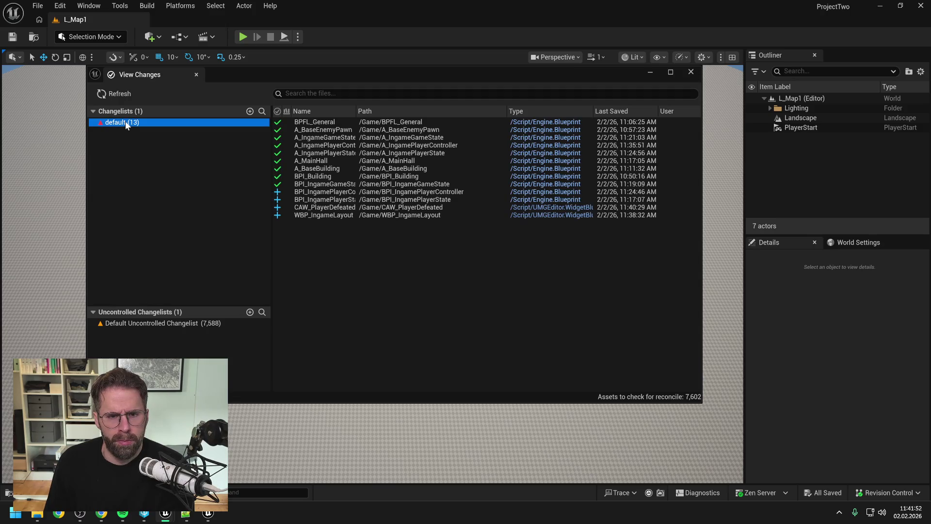
pyautogui.rightClick(125, 121)
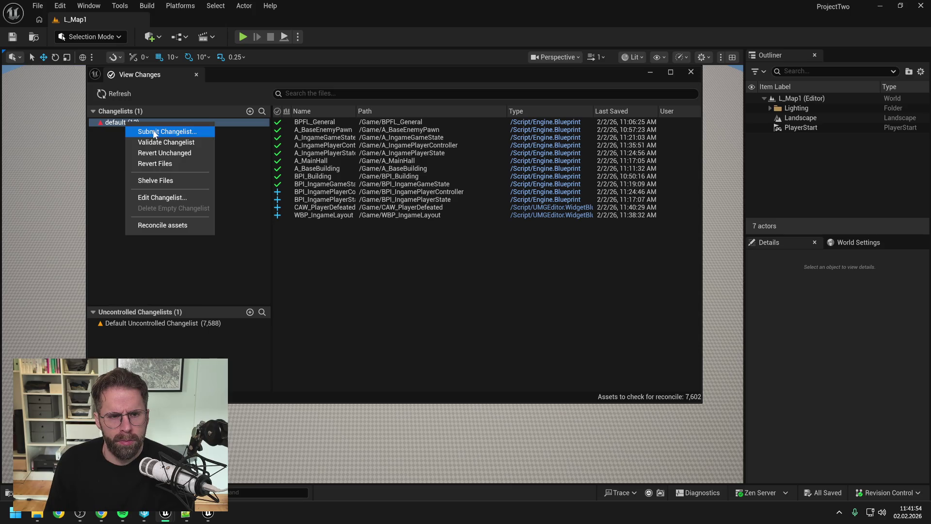
# Step: Submit the changelist with description 'Buildings will now collapse.' and second line 'The game is over after the player's main'
pyautogui.click(152, 135)
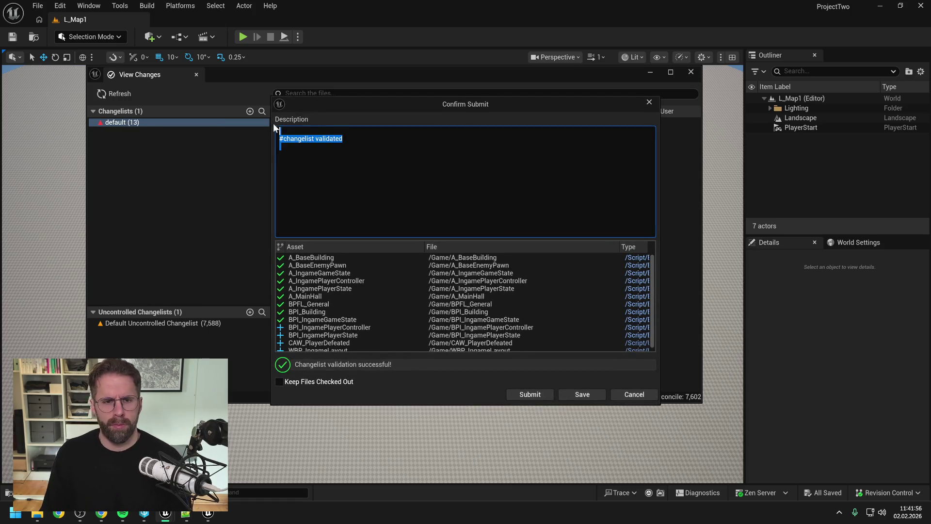
pyautogui.press('BackSpace')
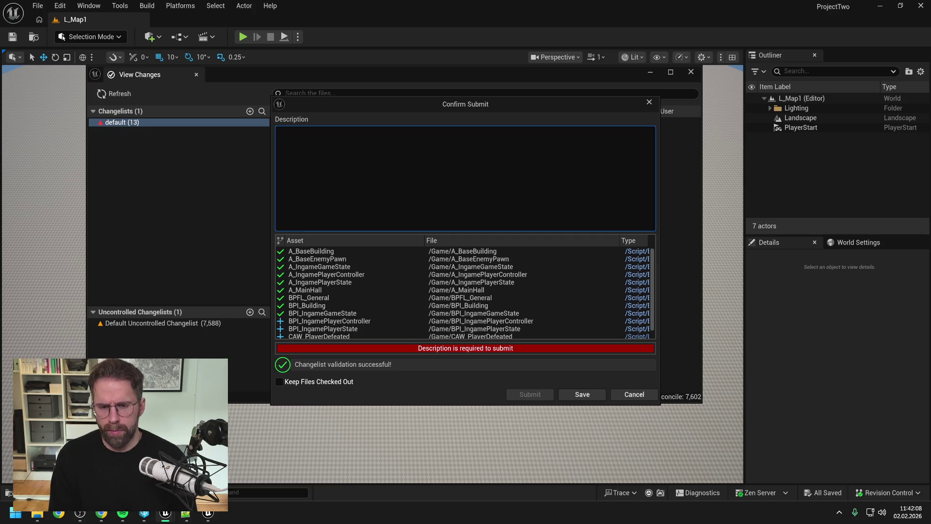
pyautogui.write('B')
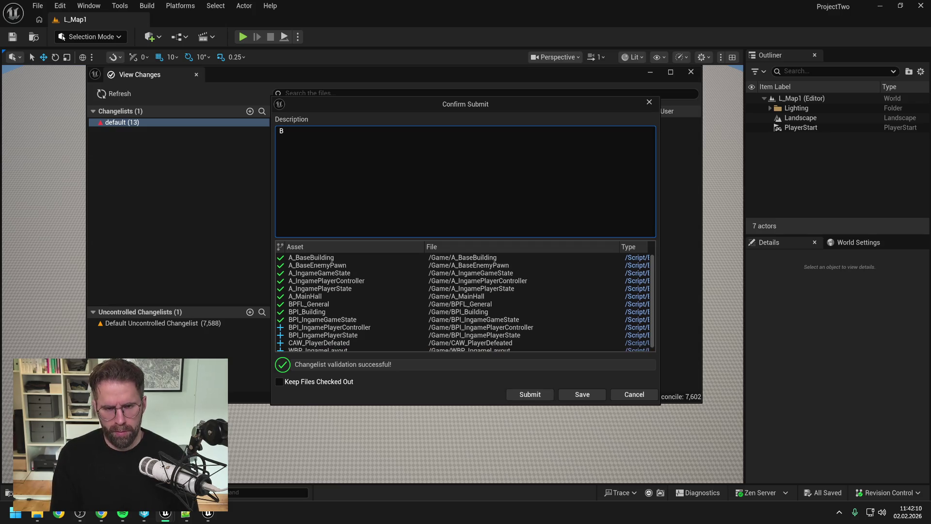
pyautogui.write('uilding')
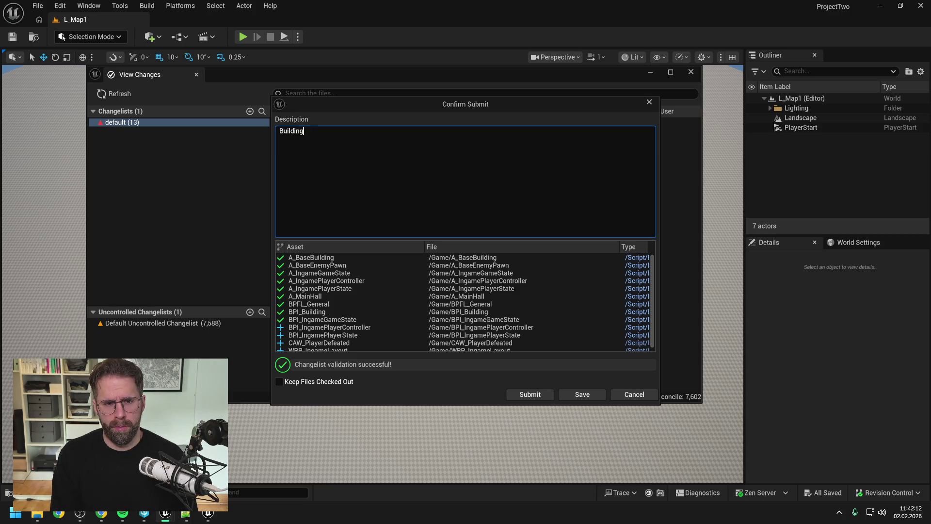
pyautogui.write('s will now collap')
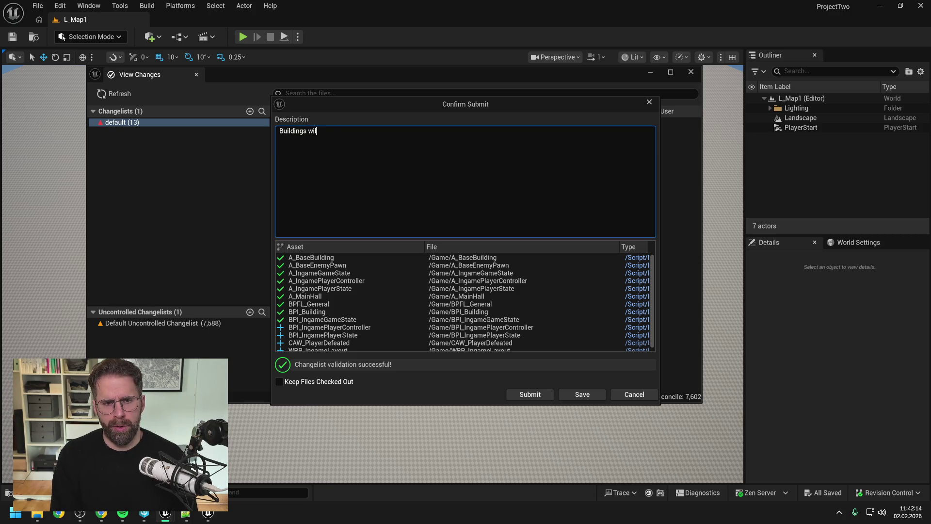
pyautogui.write('se')
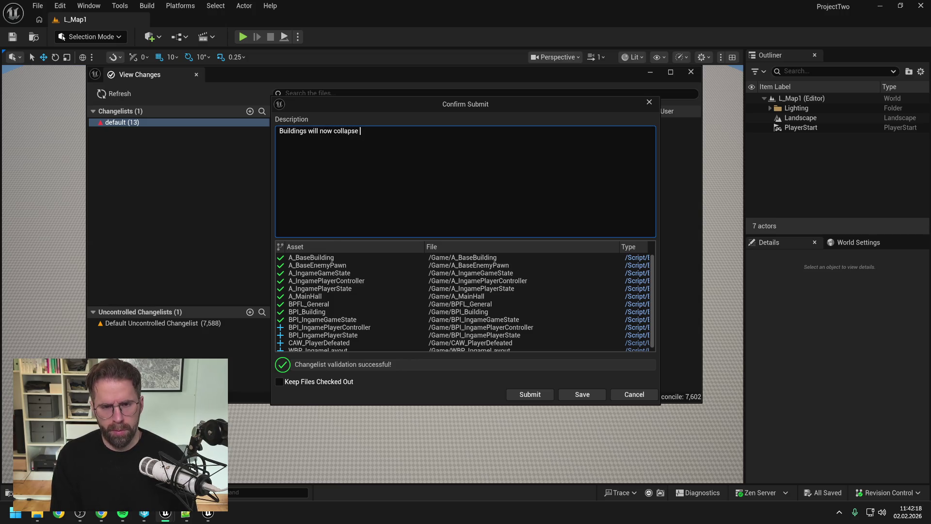
pyautogui.write(' w')
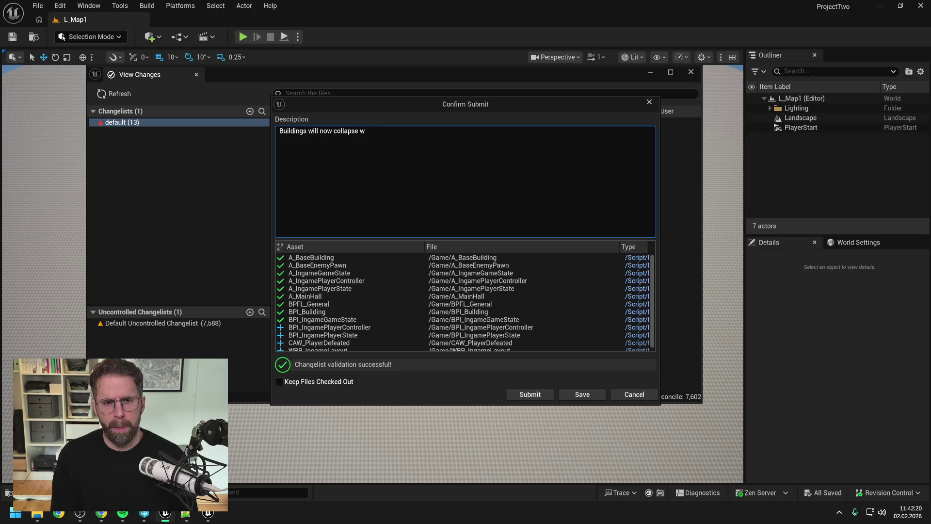
pyautogui.write('hen')
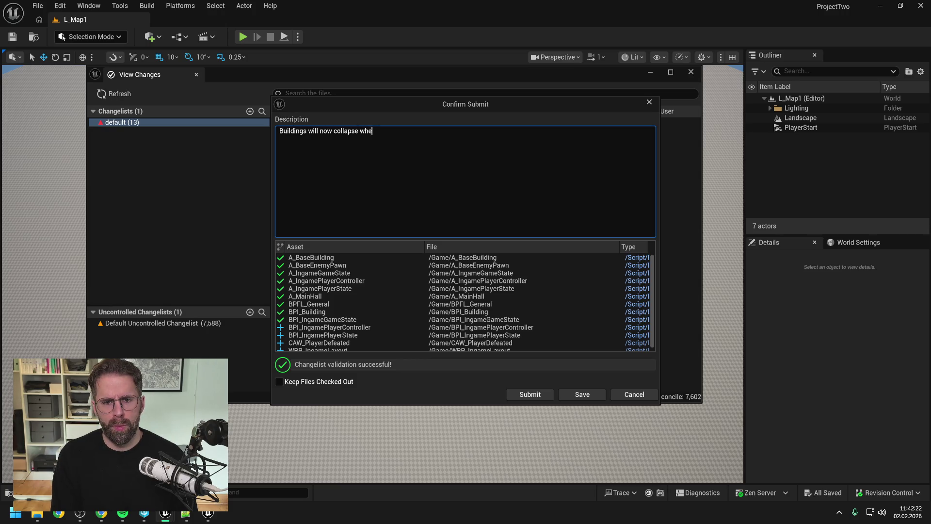
pyautogui.press('BackSpace')
pyautogui.press('BackSpace')
pyautogui.press('BackSpace')
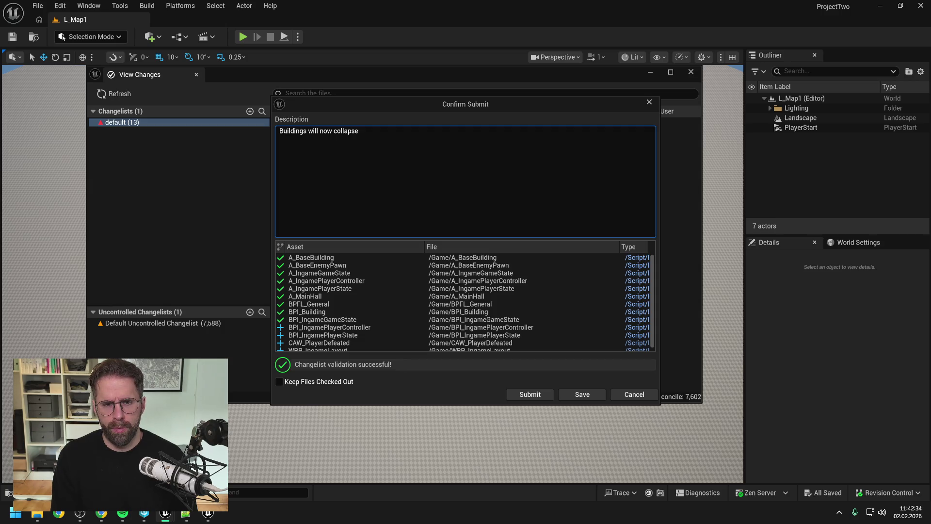
pyautogui.write('.')
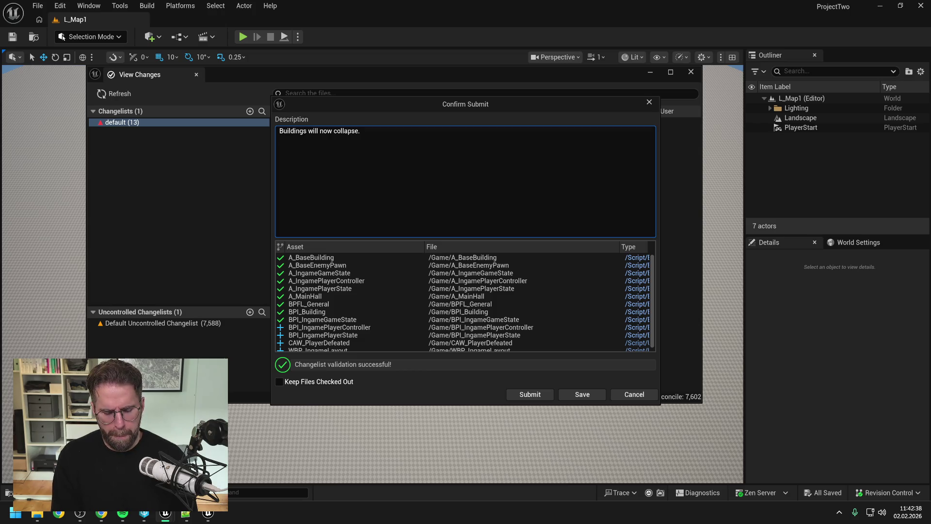
pyautogui.press('Return')
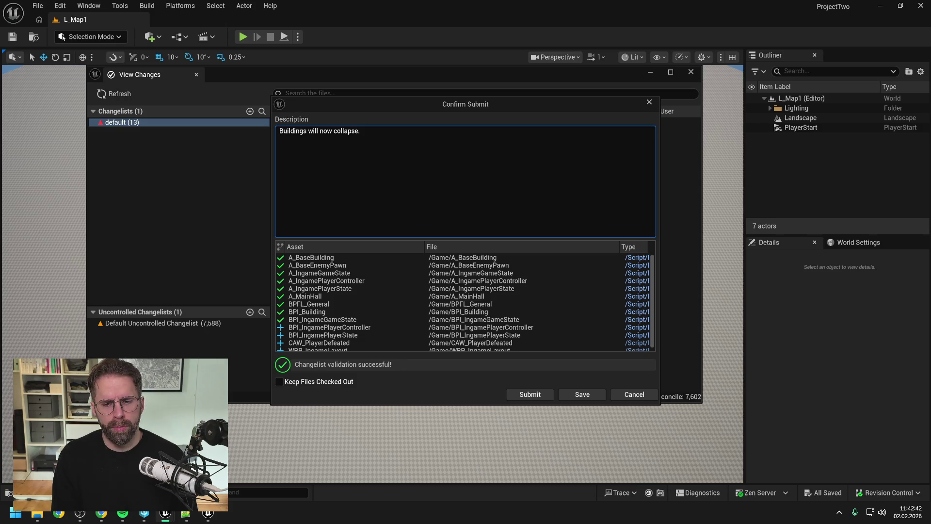
pyautogui.write('The g')
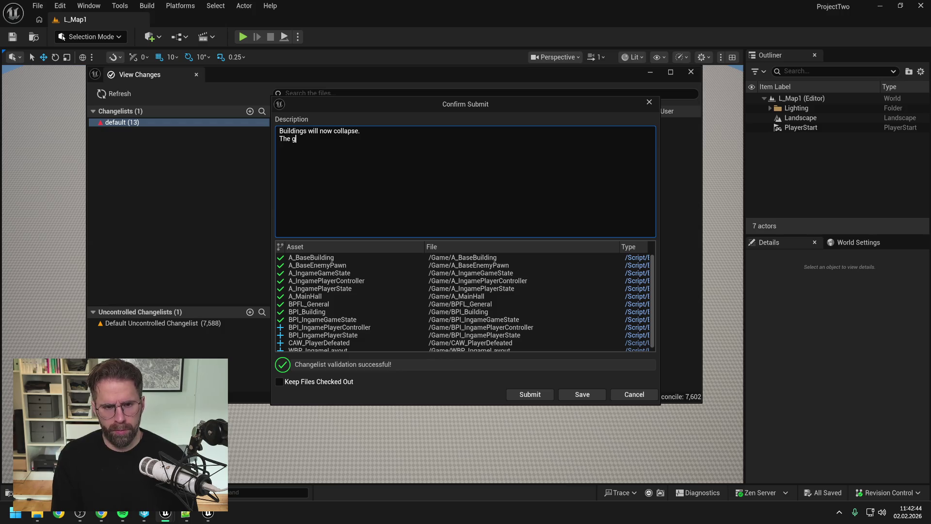
pyautogui.write('ame is over after th')
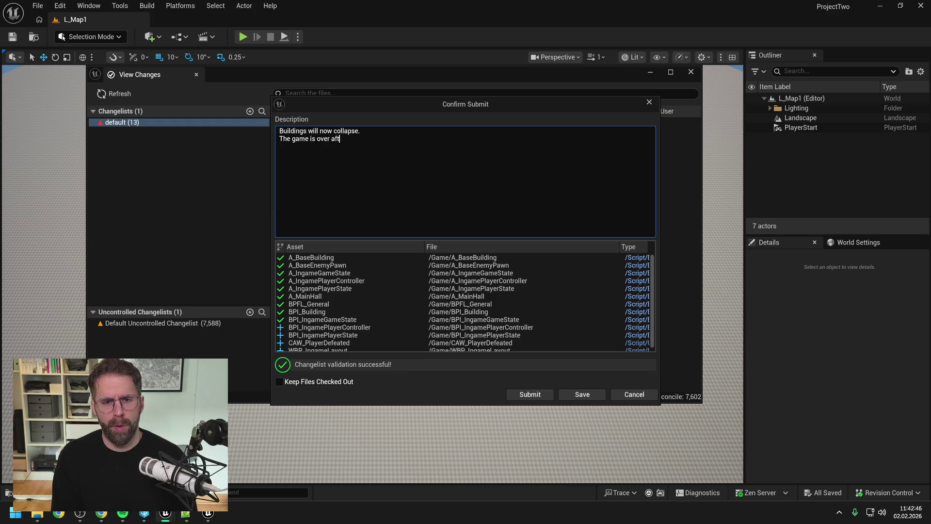
pyautogui.write('e player')
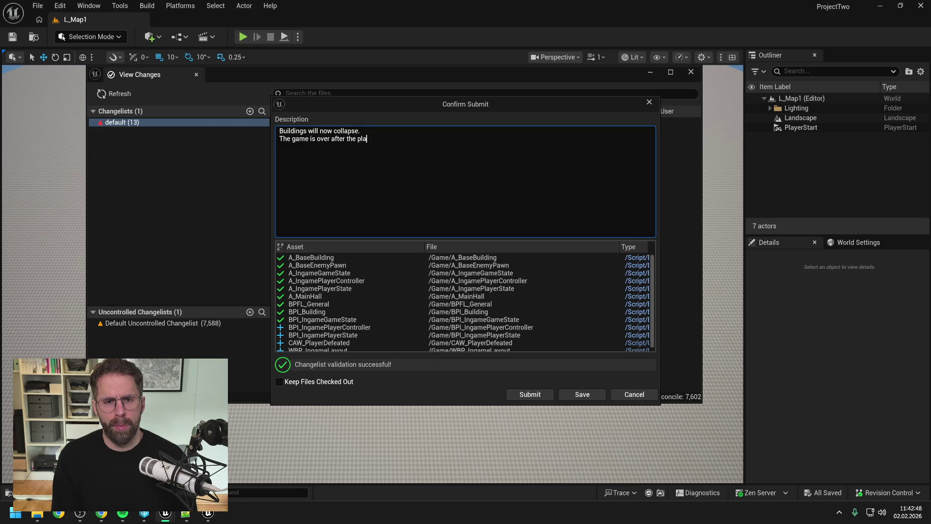